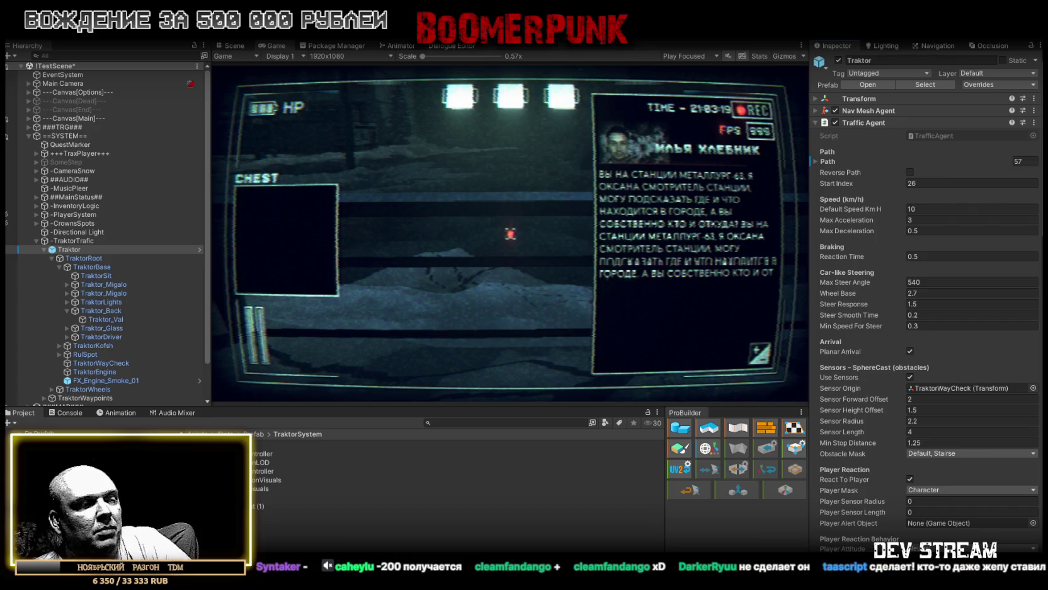
Step: Replace TrafficAgent.cs with code that also draws the reversing gizmo on '|| _stuckReversing', then return to Unity
key(alt+Tab)
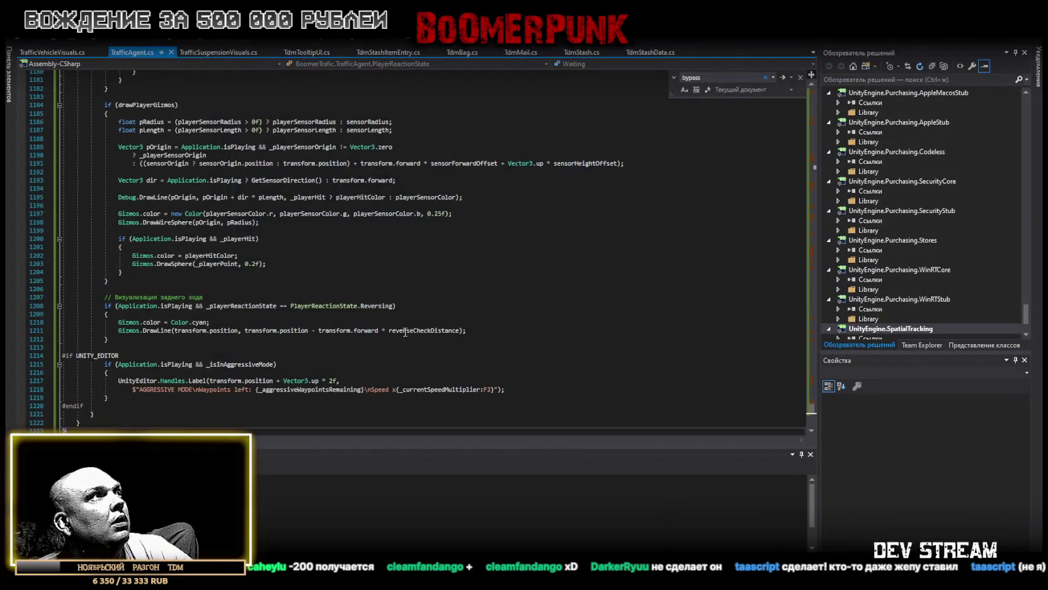
key(ctrl+a)
key(ctrl+v)
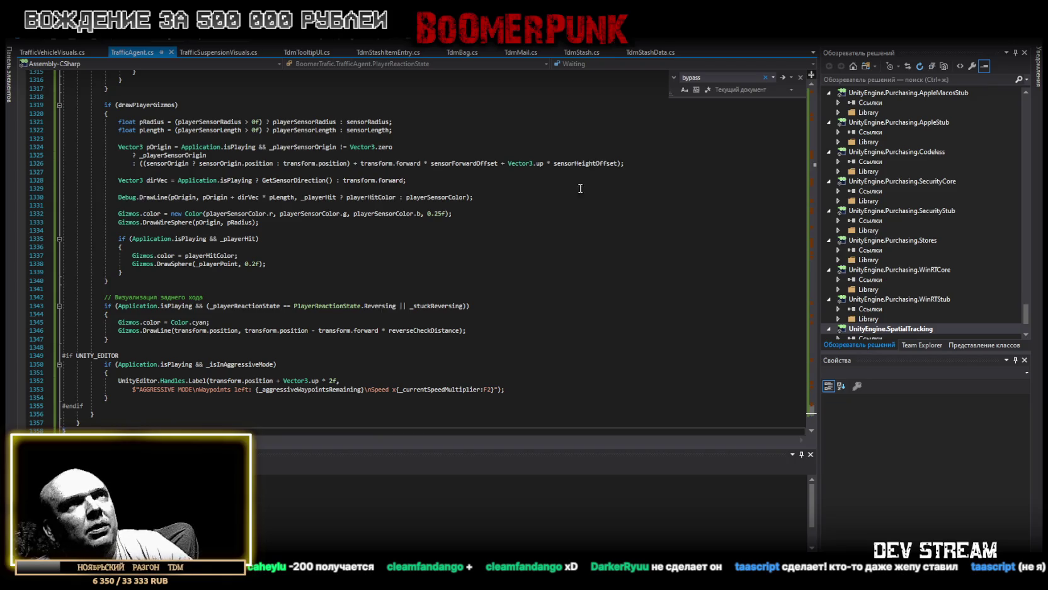
scroll(586, 187, up, 6)
key(alt+Tab)
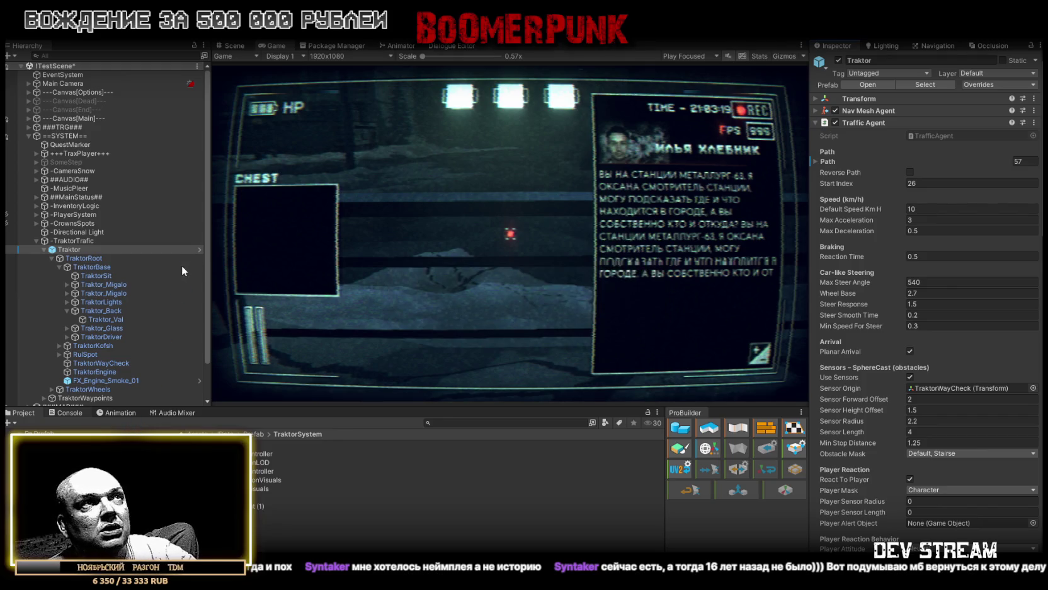
Step: Clear the Console warnings and scroll through the Traktor's Traffic Agent Inspector settings
click(70, 410)
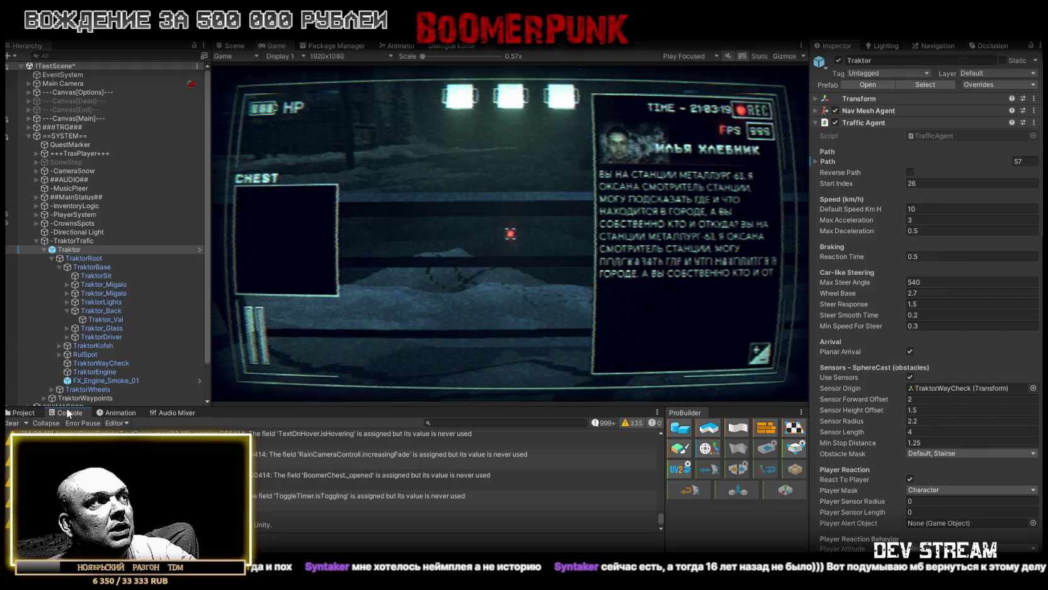
click(19, 423)
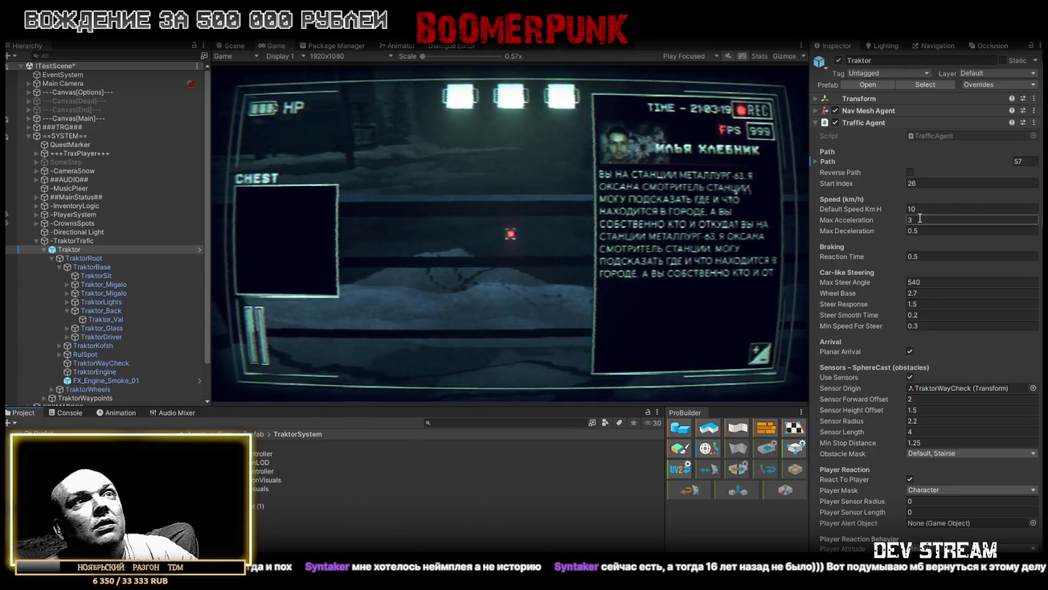
scroll(868, 190, down, 5)
scroll(868, 190, down, 15)
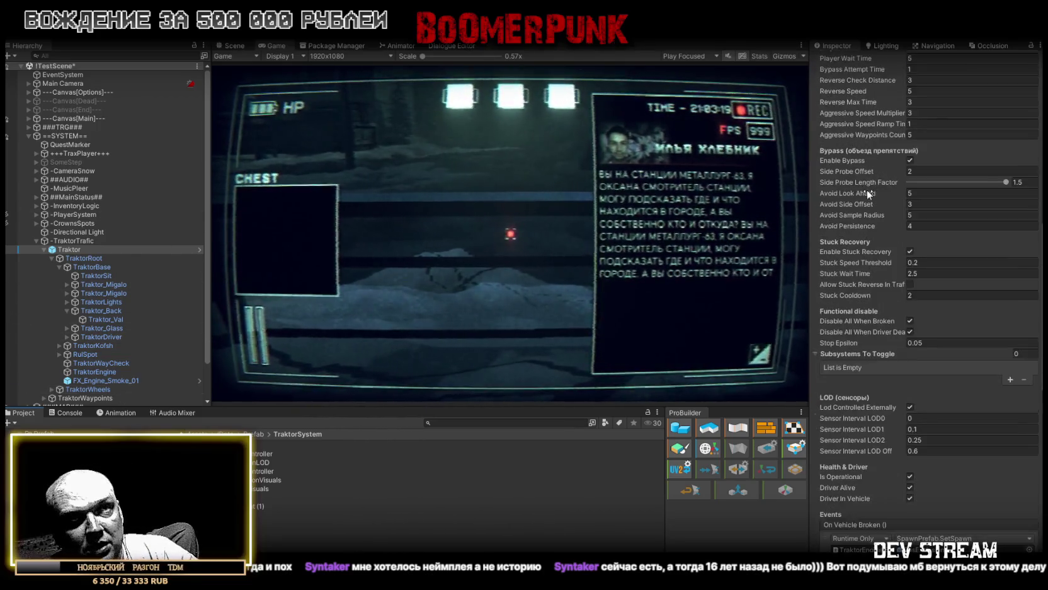
scroll(868, 190, down, 2)
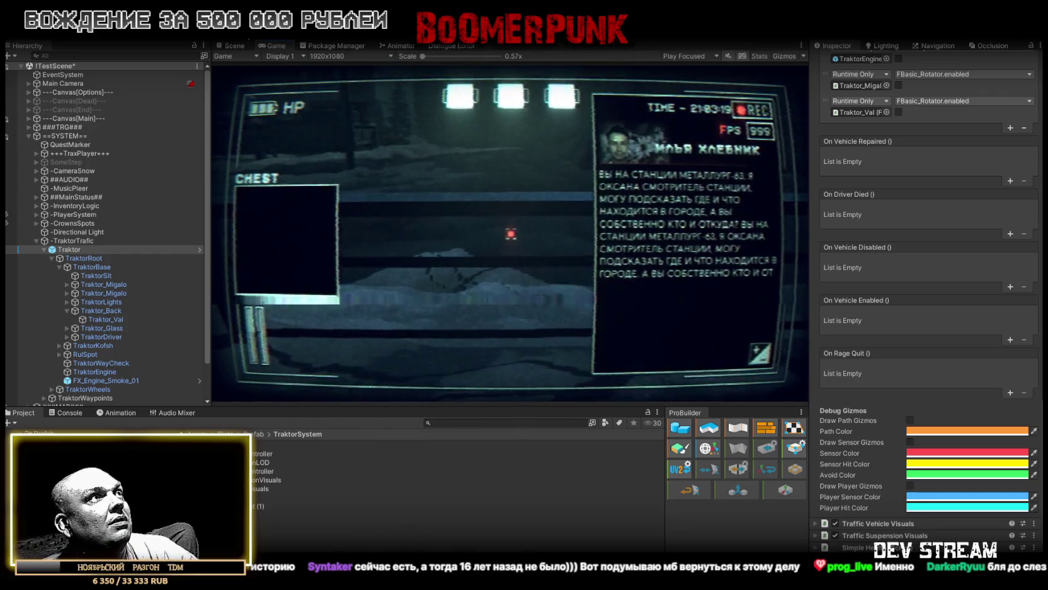
click(235, 45)
click(284, 47)
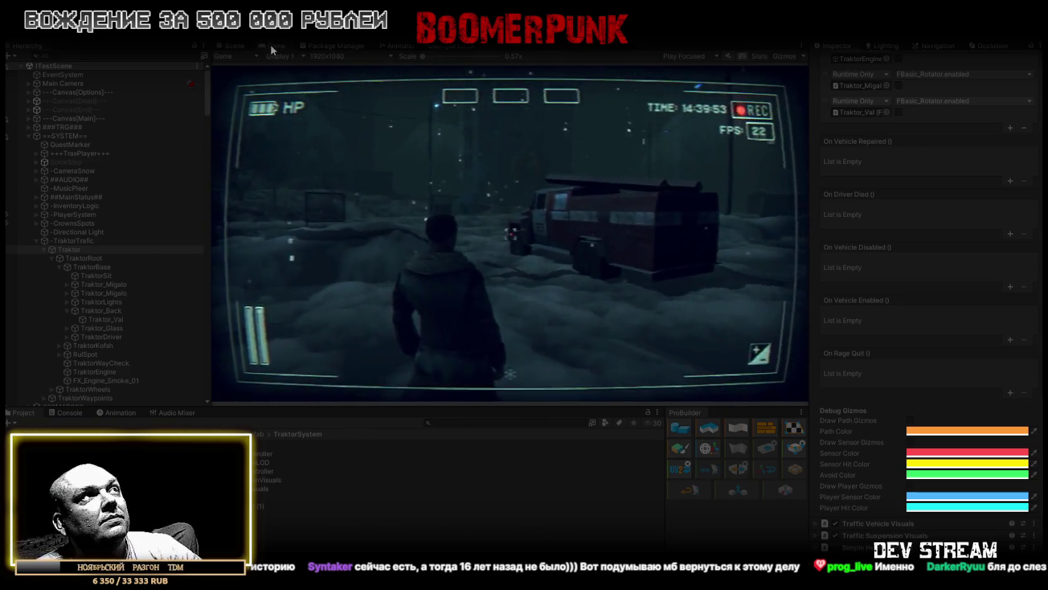
Step: Maximize the Game view and walk the character forward past the red truck toward the tractor
double_click(270, 45)
key(w)
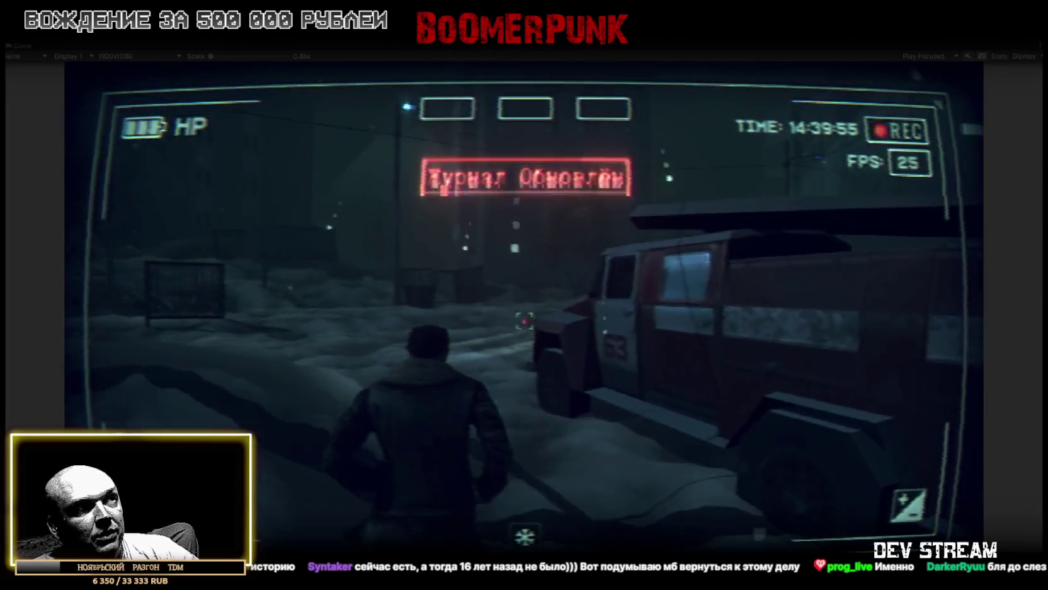
key(w)
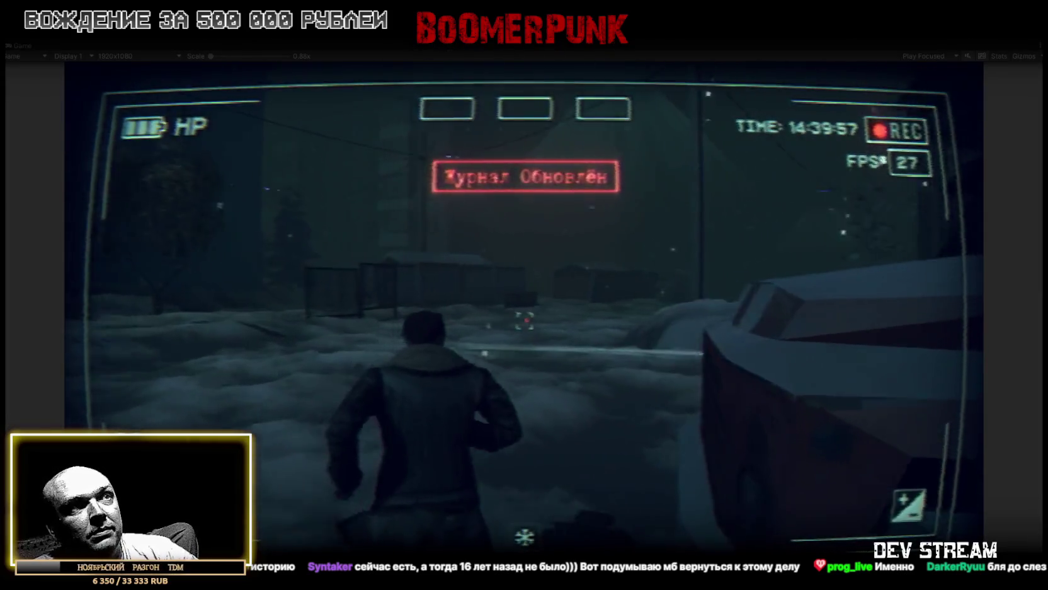
key(w)
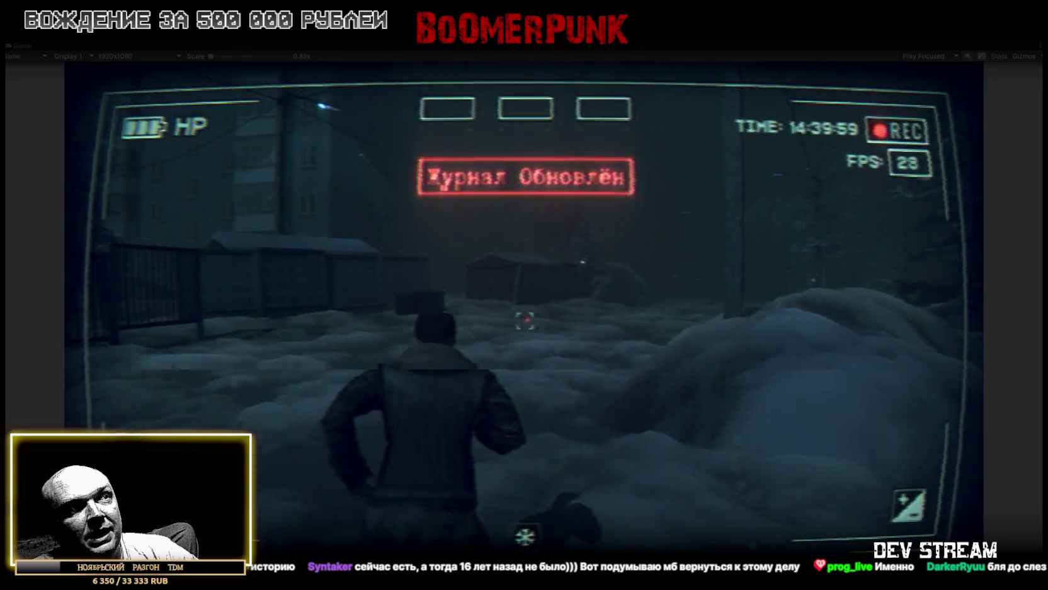
key(w)
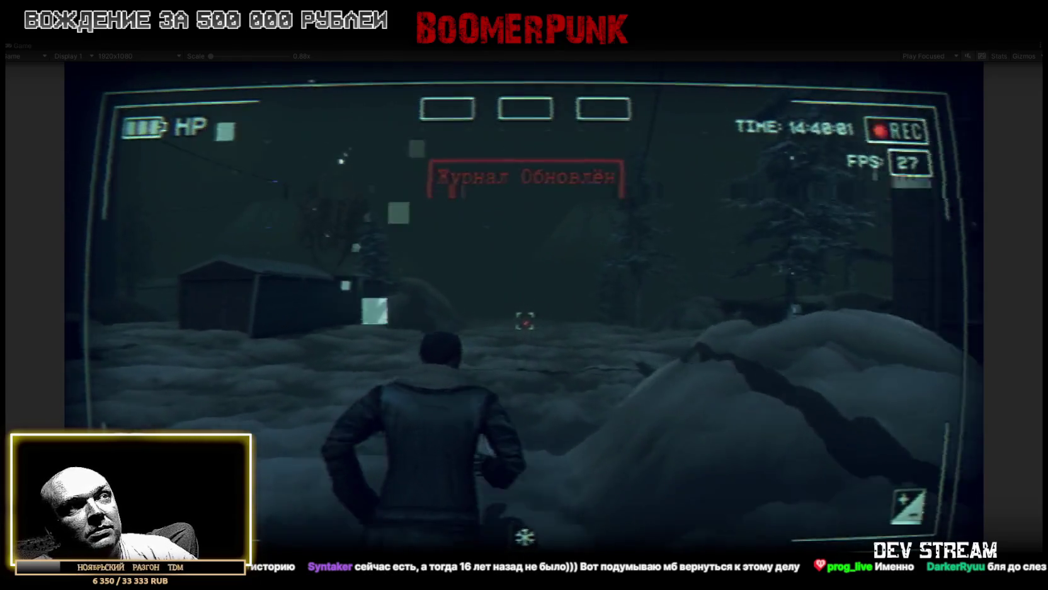
key(w)
key(w)
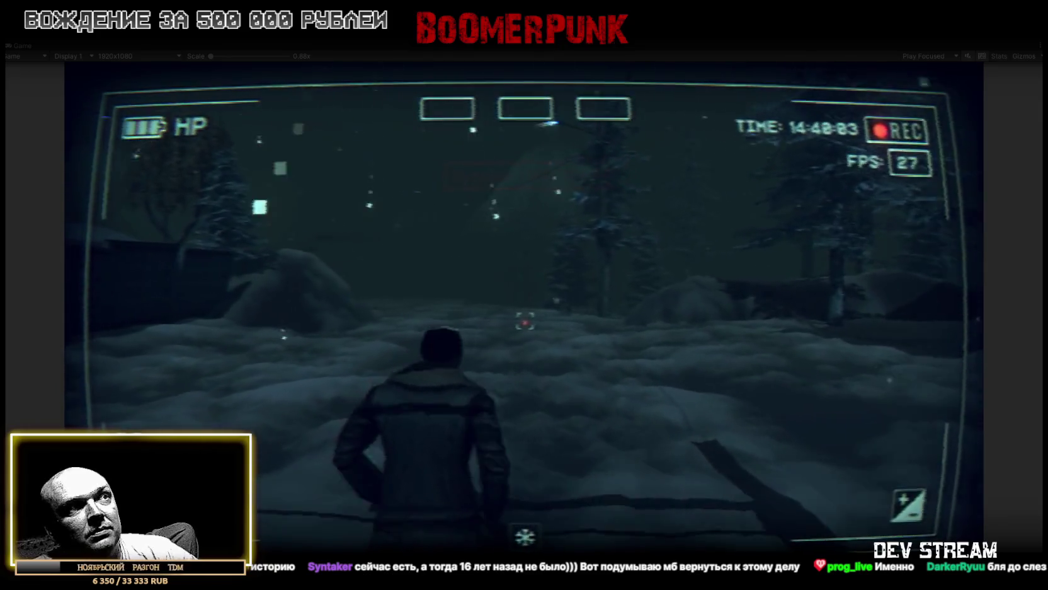
key(w)
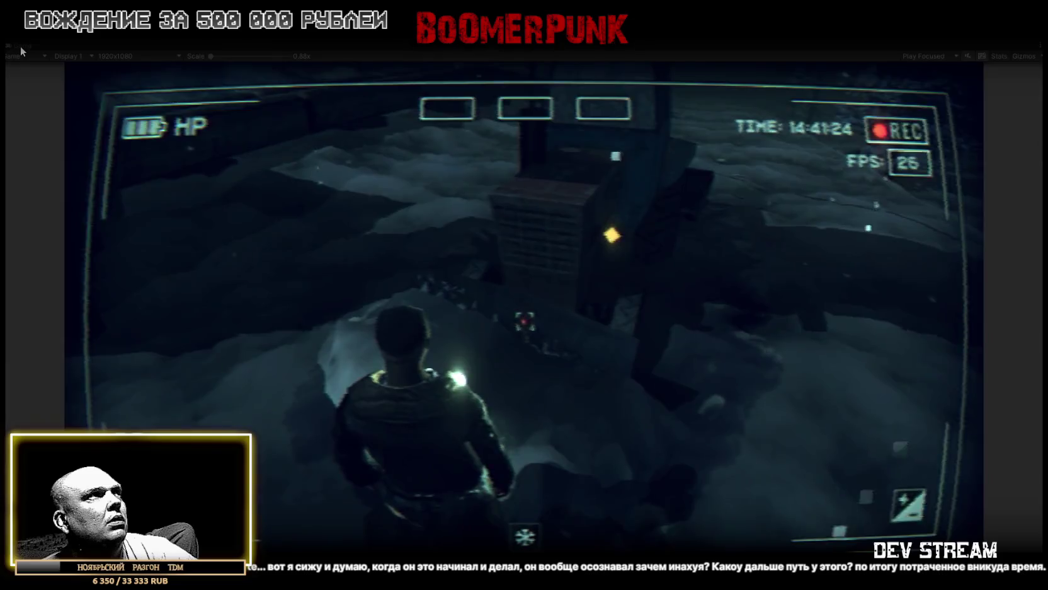
Step: Restore the editor layout and scroll the Inspector to review Traktor_Val's rotation speed of 120
double_click(20, 46)
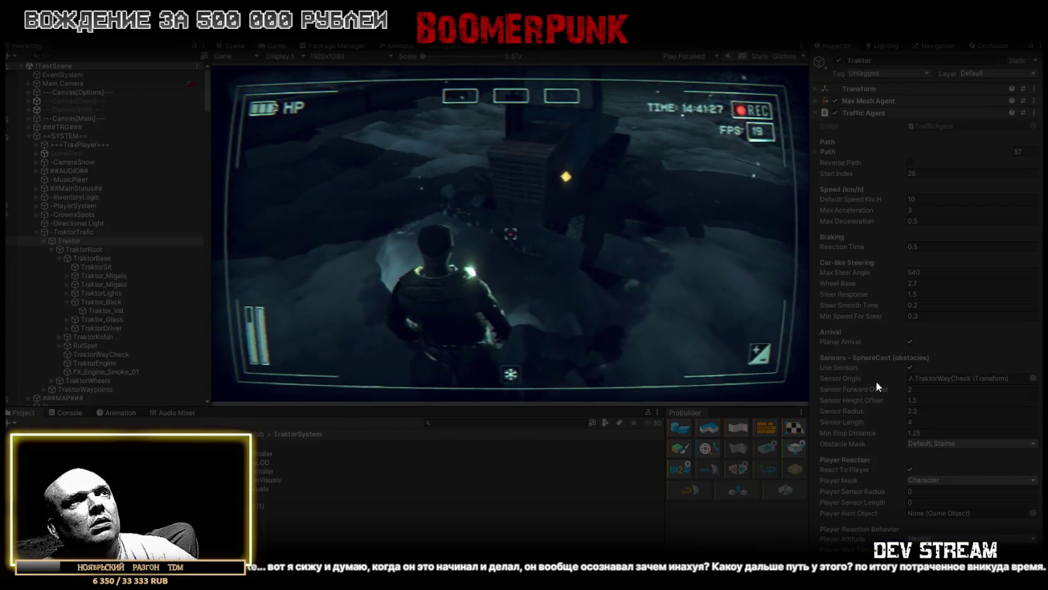
scroll(950, 408, down, 3)
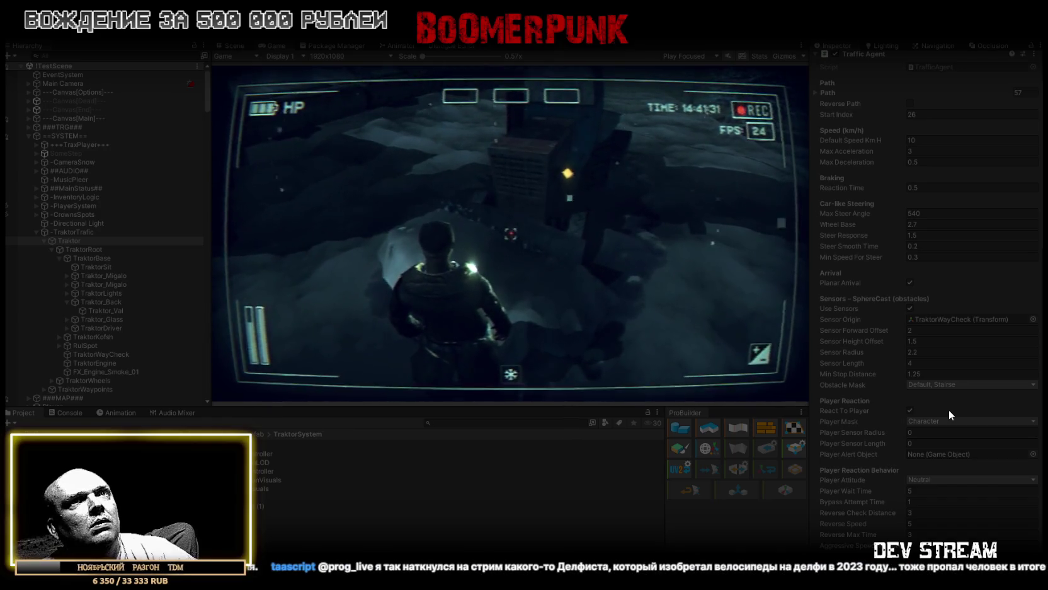
scroll(948, 409, down, 4)
scroll(950, 413, down, 4)
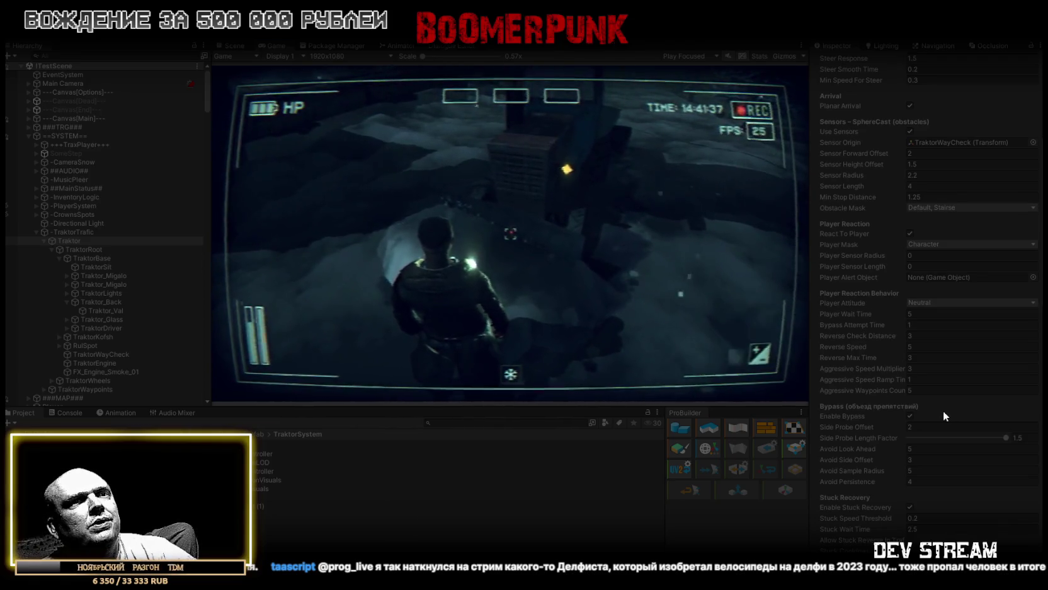
scroll(944, 410, down, 5)
scroll(943, 413, down, 9)
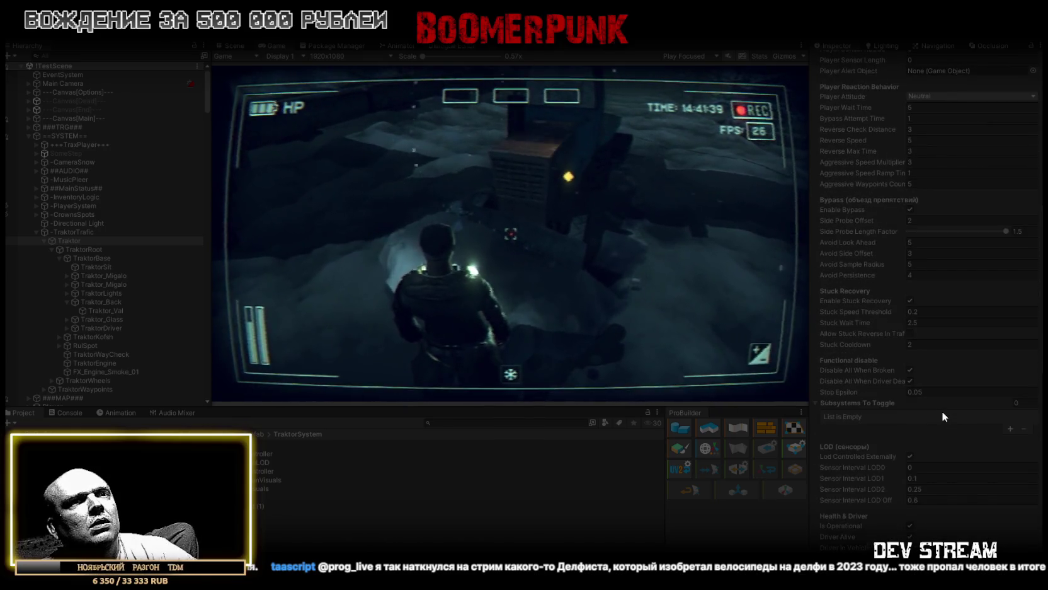
scroll(942, 411, up, 11)
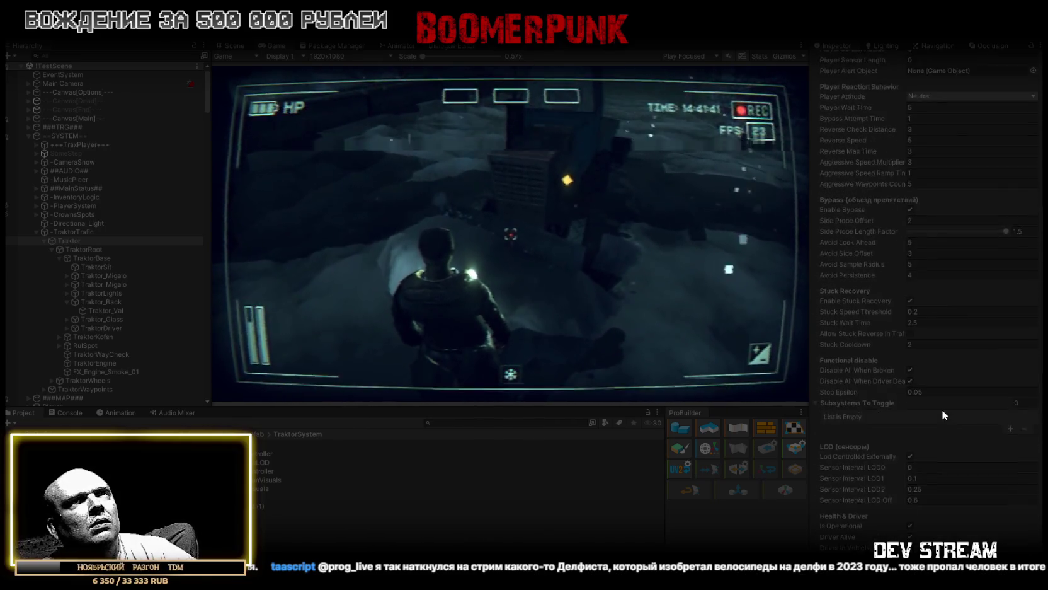
scroll(943, 409, up, 12)
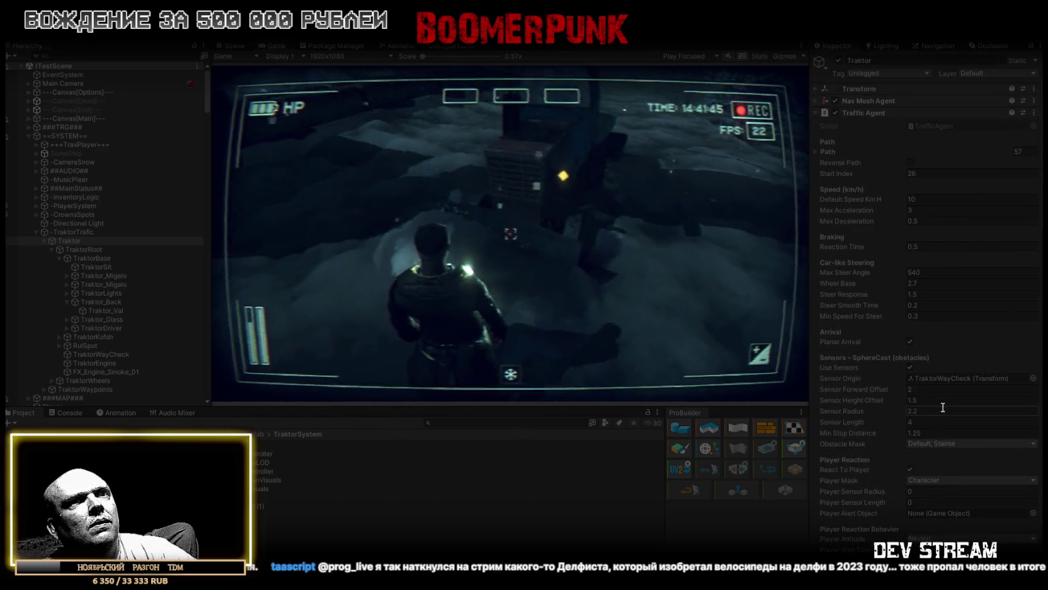
scroll(943, 410, down, 3)
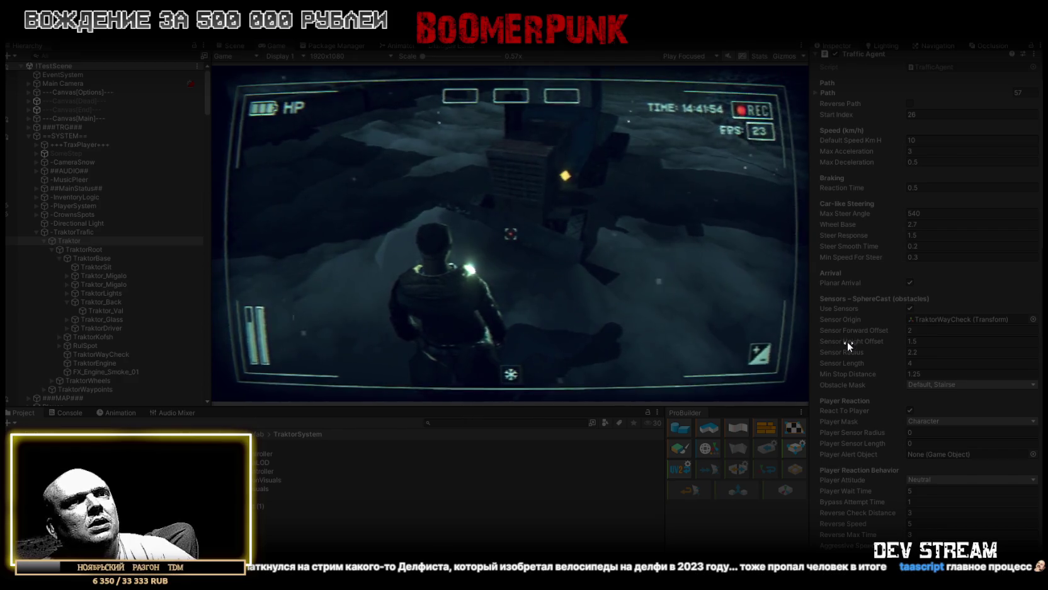
scroll(848, 341, down, 3)
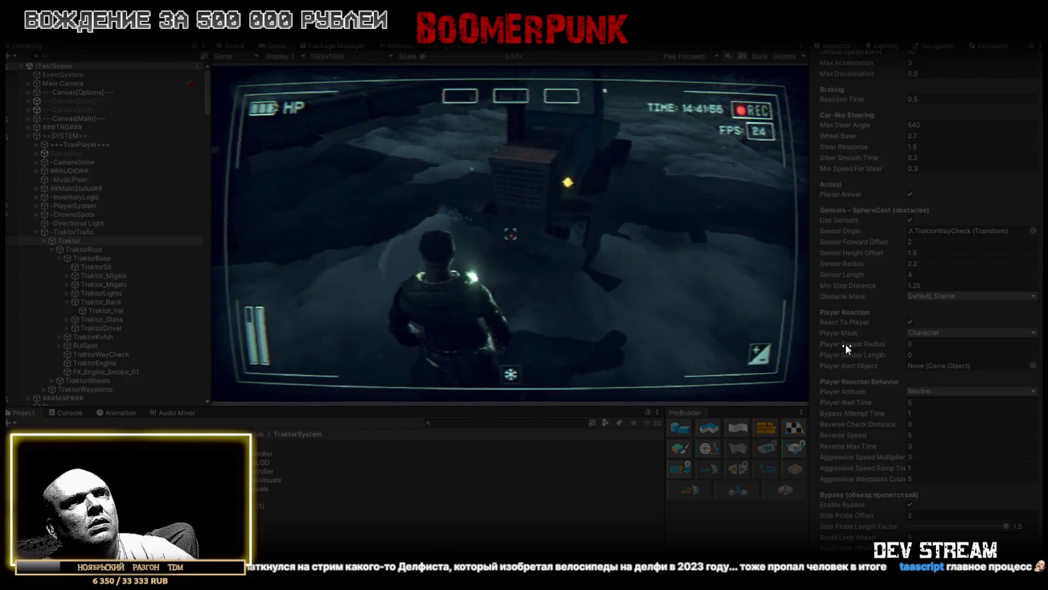
scroll(848, 357, down, 1)
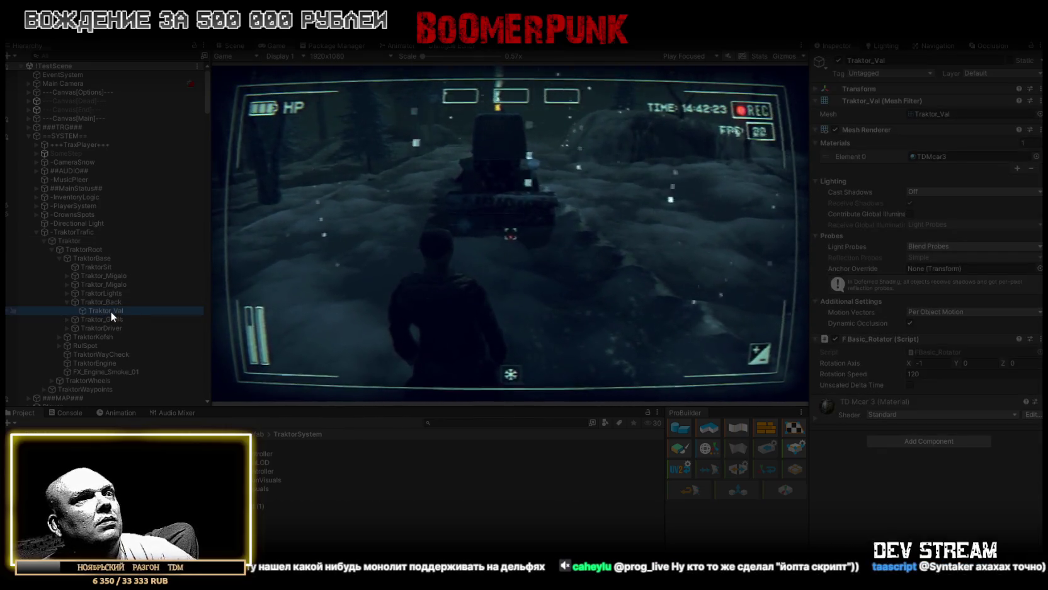
Step: Set the F Basic Rotator's Rotation Speed on Traktor_Val to 320
click(916, 373)
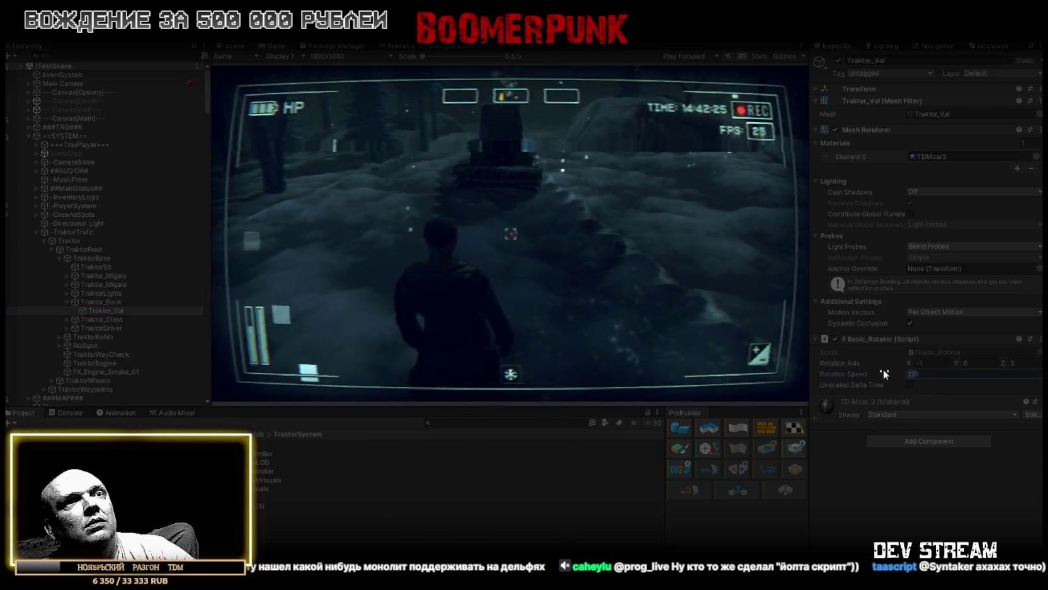
text(300)
click(638, 248)
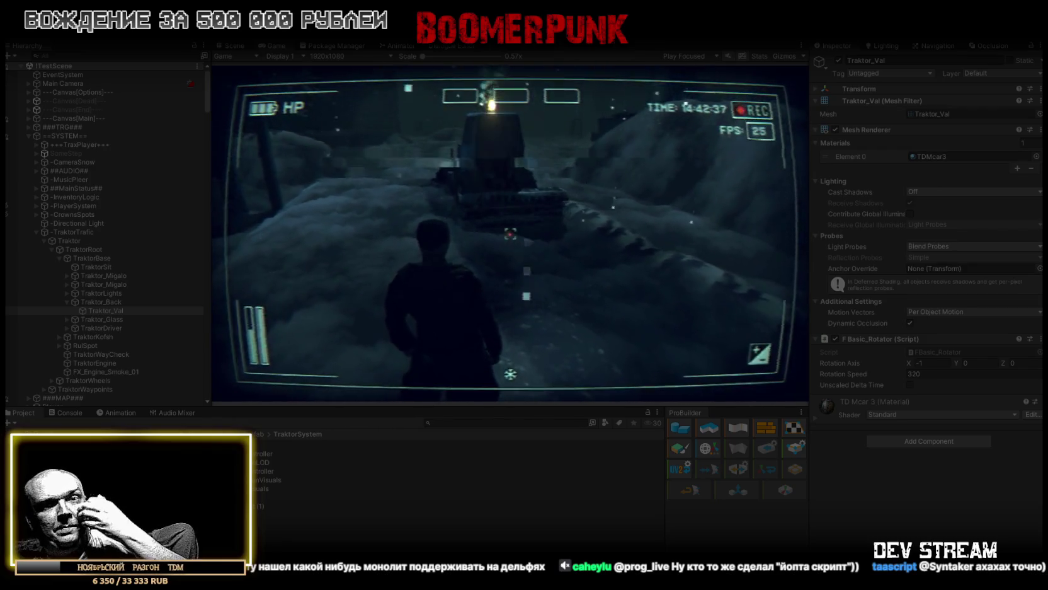
key(Escape)
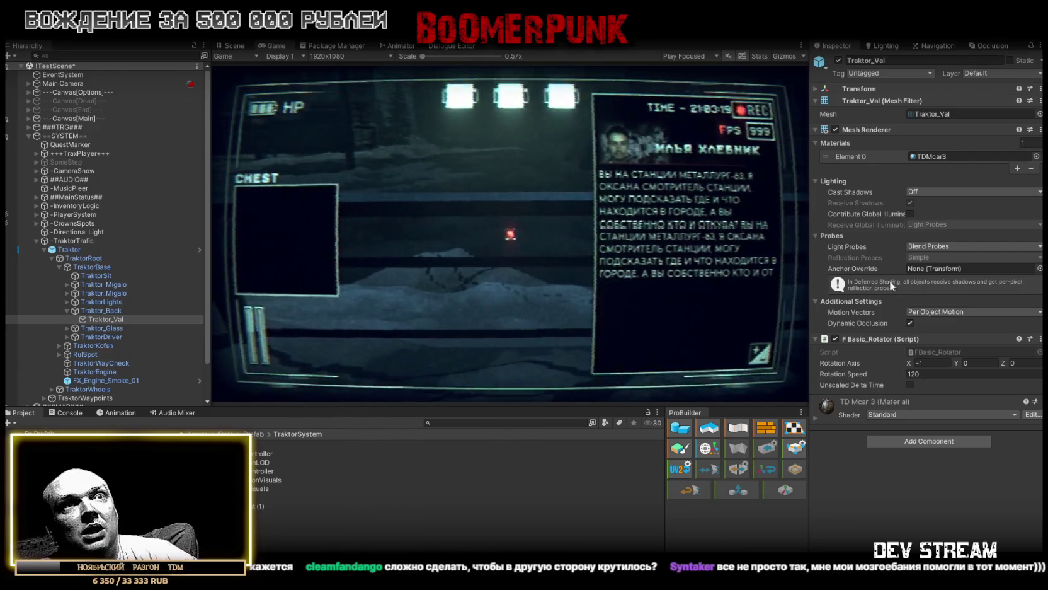
click(912, 373)
key(BackSpace)
text(3)
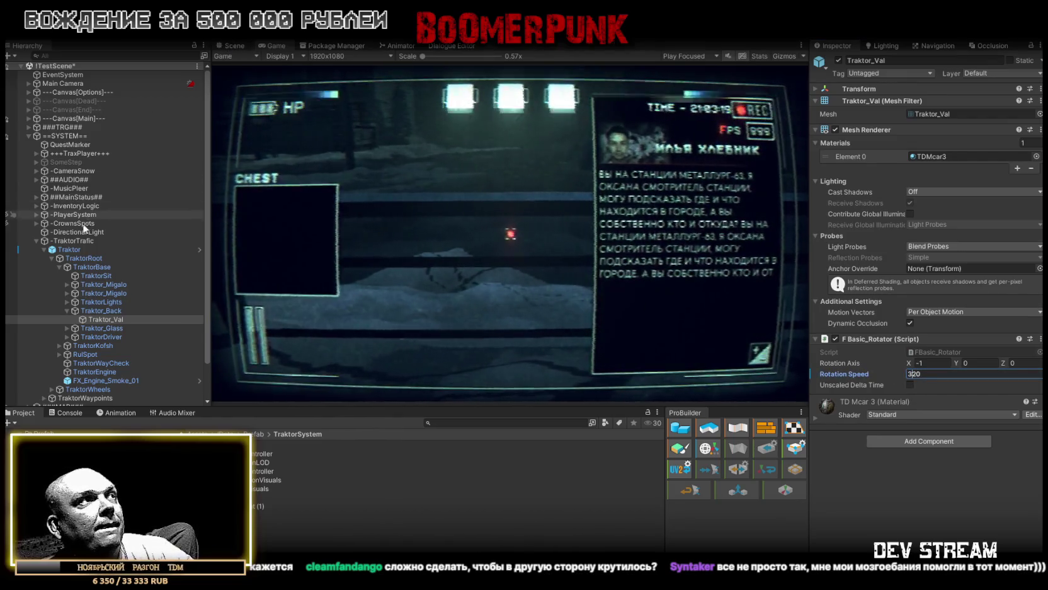
click(76, 250)
Step: Use Apply All in Traktor's Overrides dropdown to push its changes to the prefab
click(992, 82)
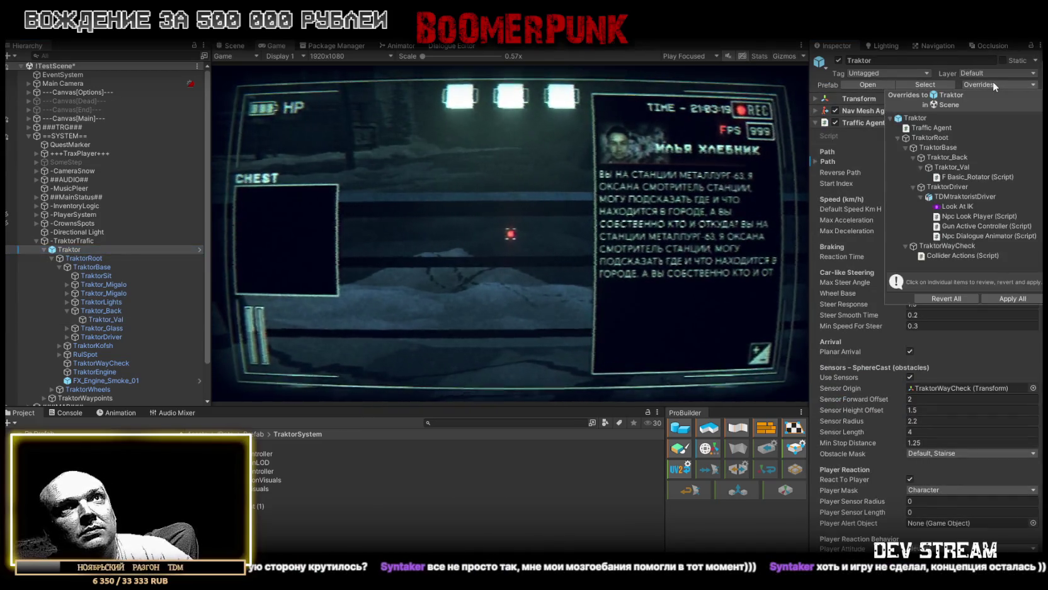
click(1009, 298)
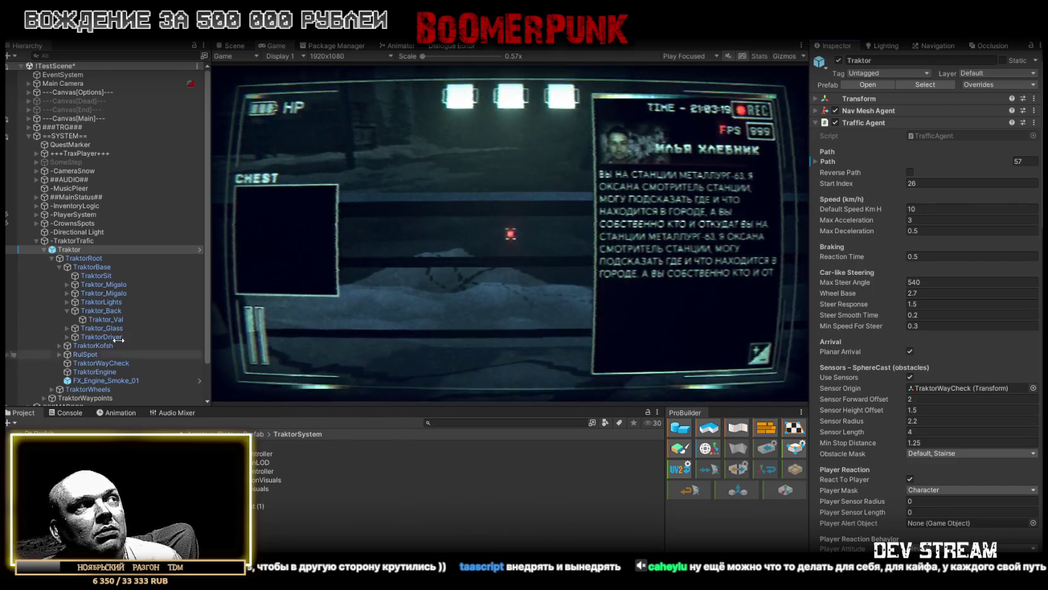
click(96, 319)
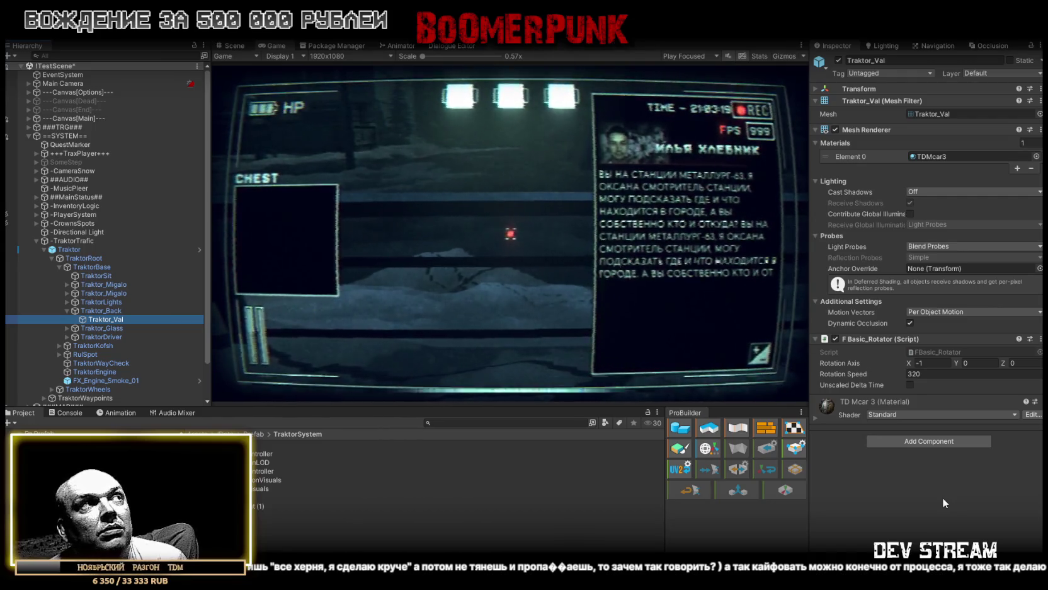
click(64, 249)
scroll(995, 271, down, 6)
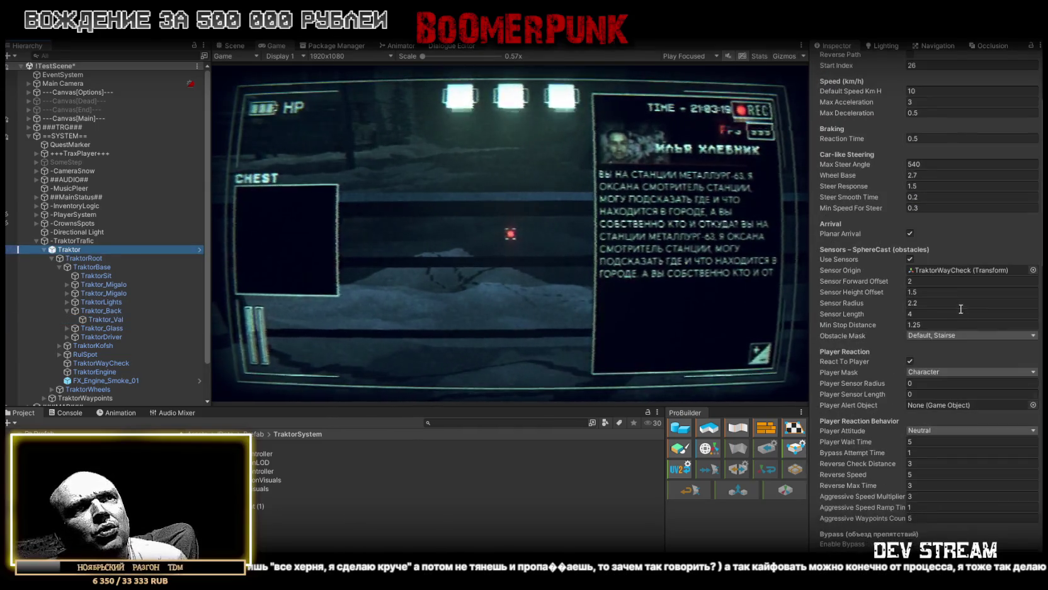
scroll(975, 328, down, 3)
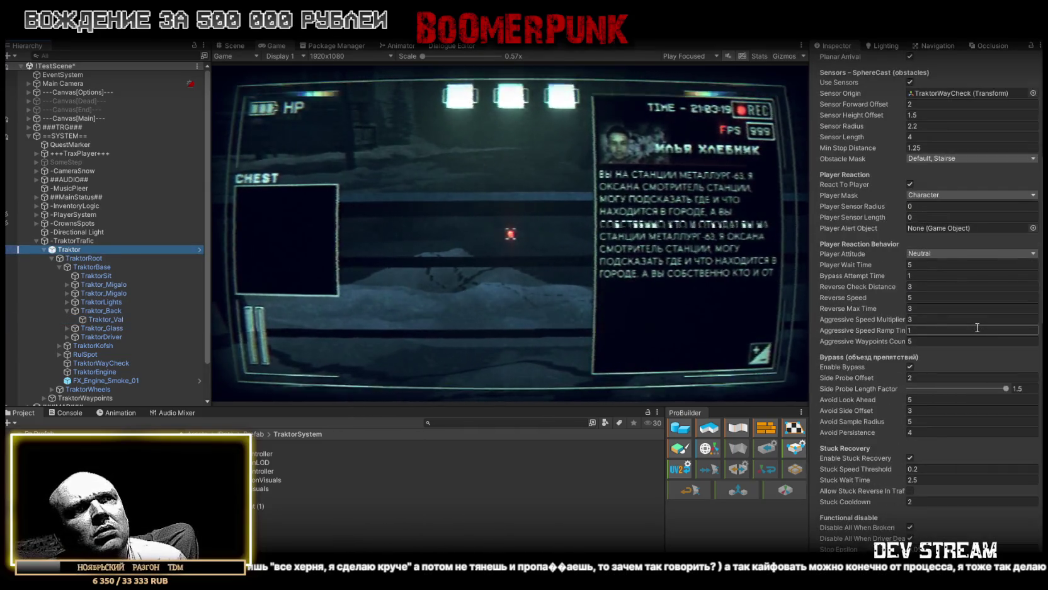
scroll(976, 328, down, 1)
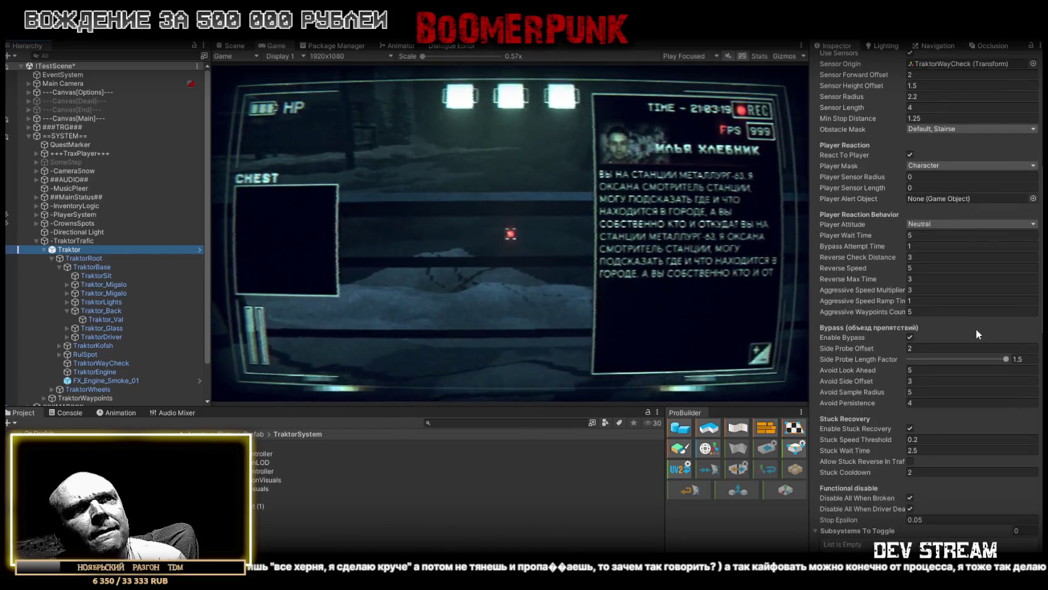
scroll(977, 329, down, 1)
scroll(976, 329, up, 5)
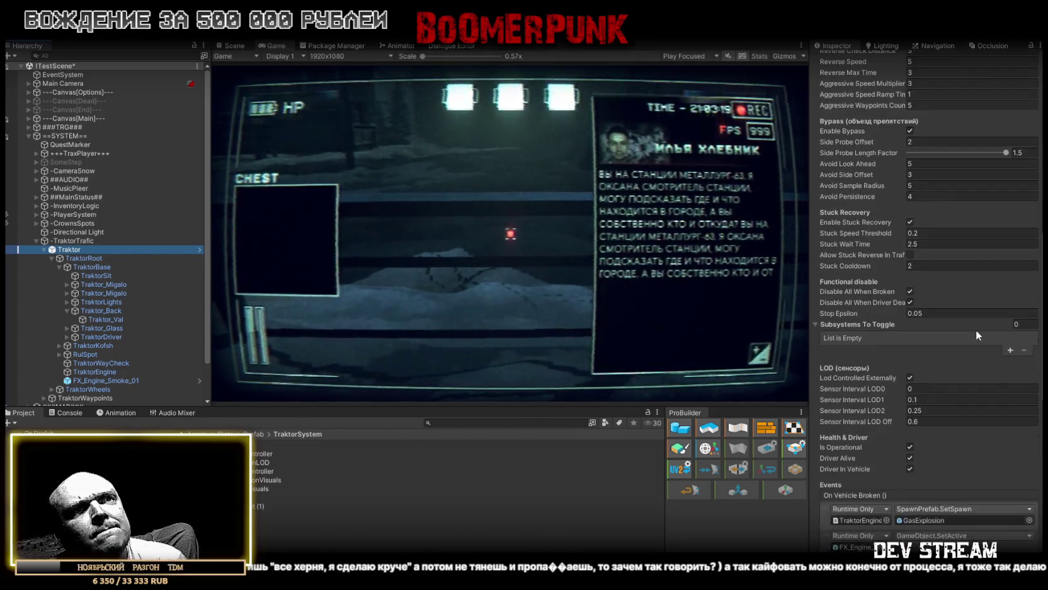
scroll(967, 320, up, 7)
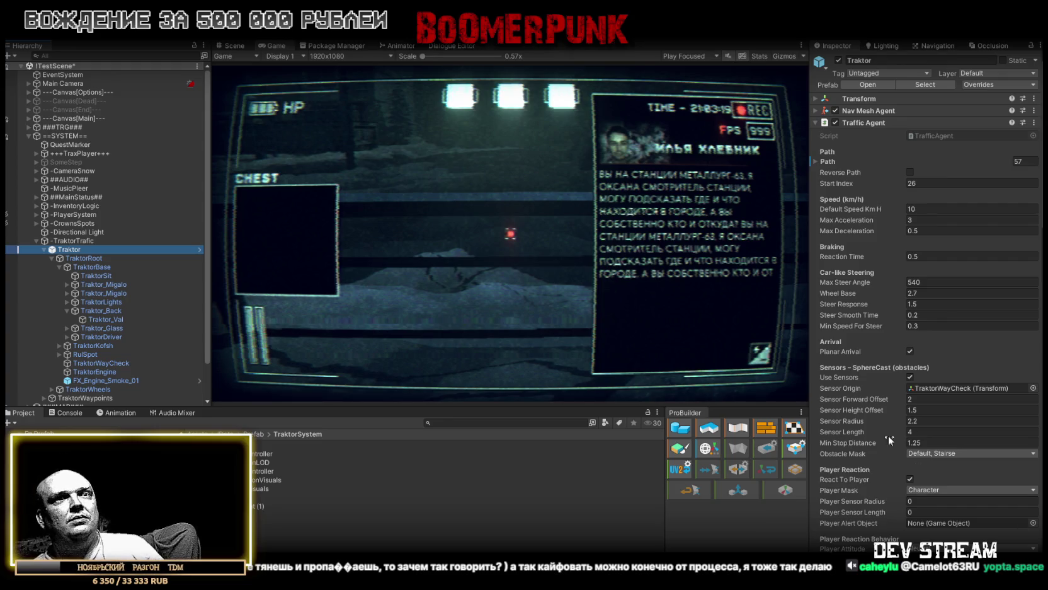
Step: Tick Allow Stuck Reverse In Traffic and set Stuck Cooldown to 10
scroll(966, 419, down, 5)
scroll(965, 419, down, 8)
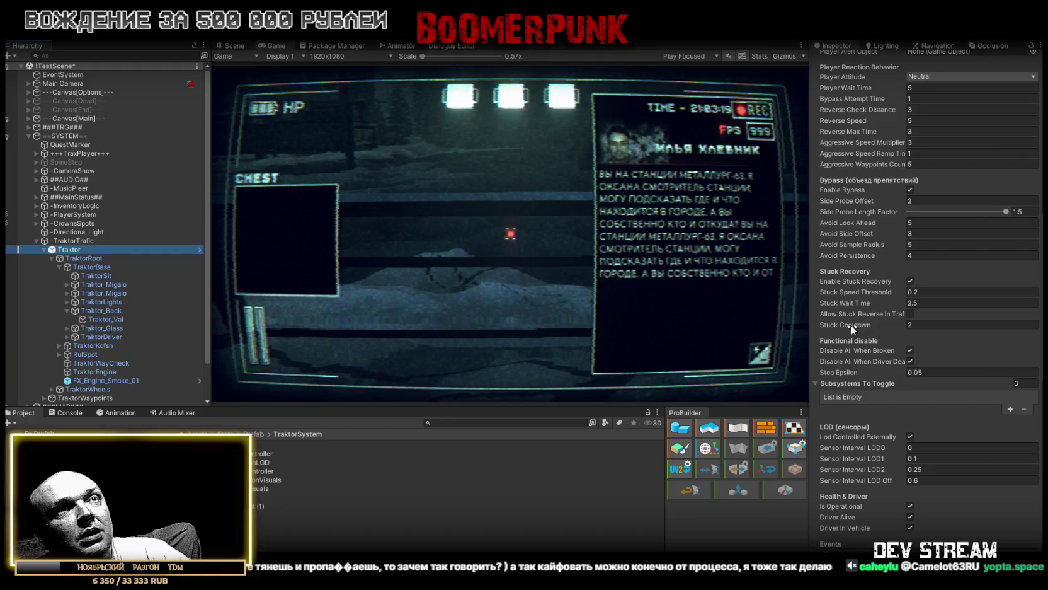
mouse_move(851, 325)
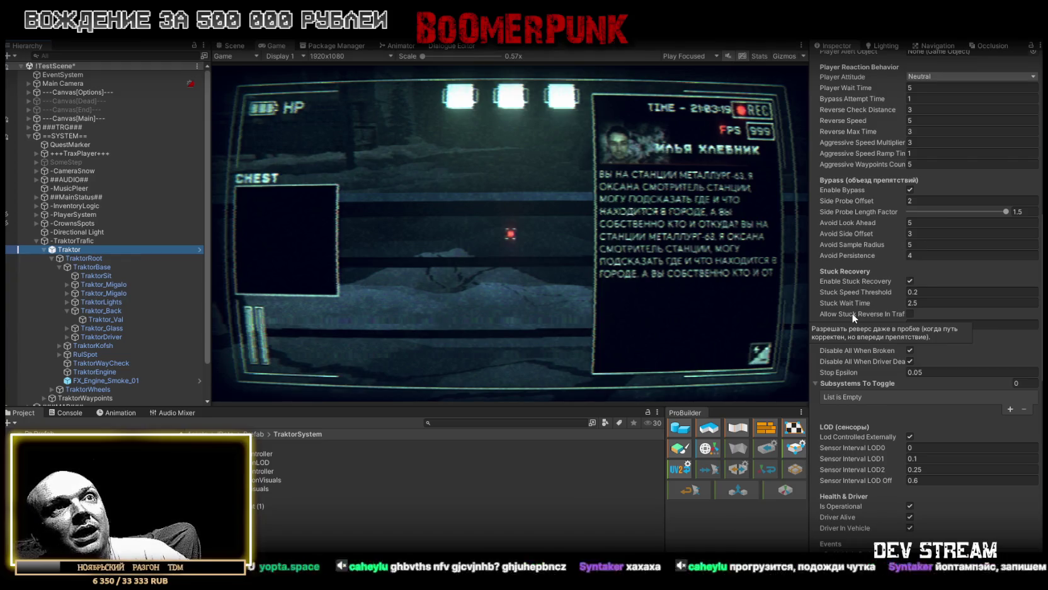
click(910, 313)
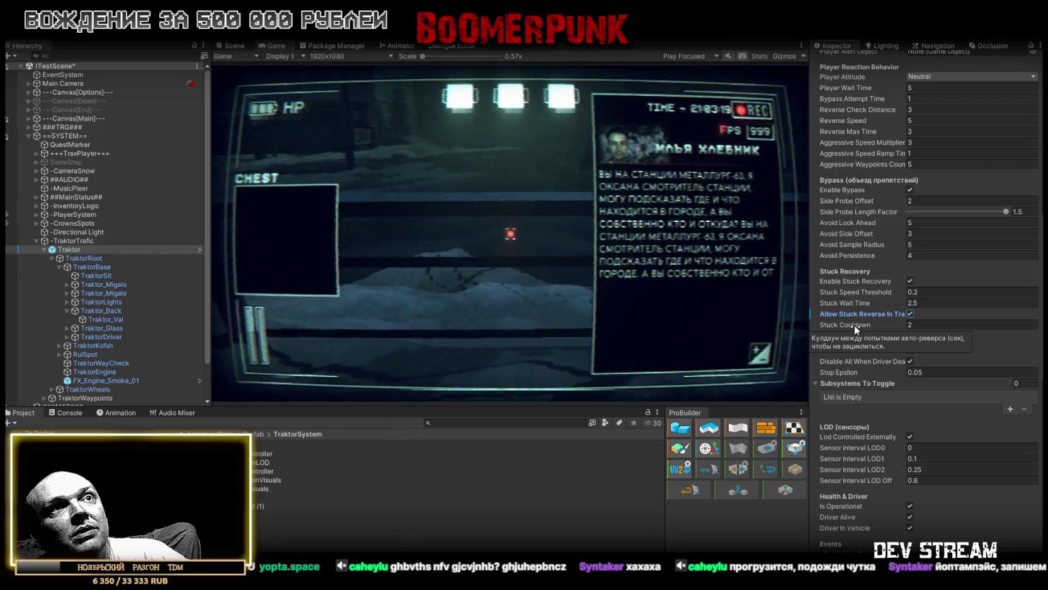
click(931, 325)
text(10)
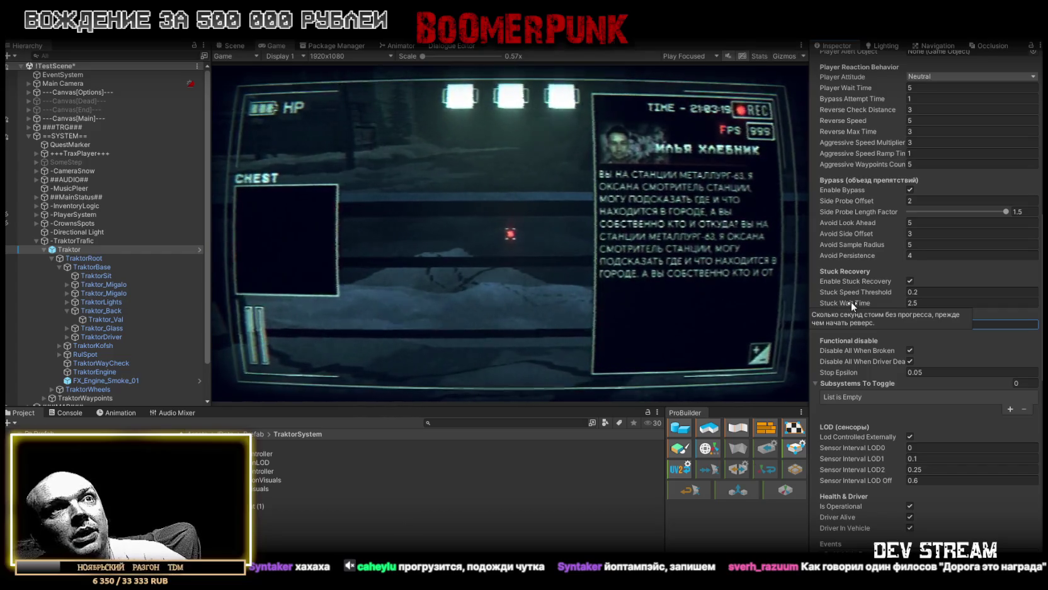
click(933, 304)
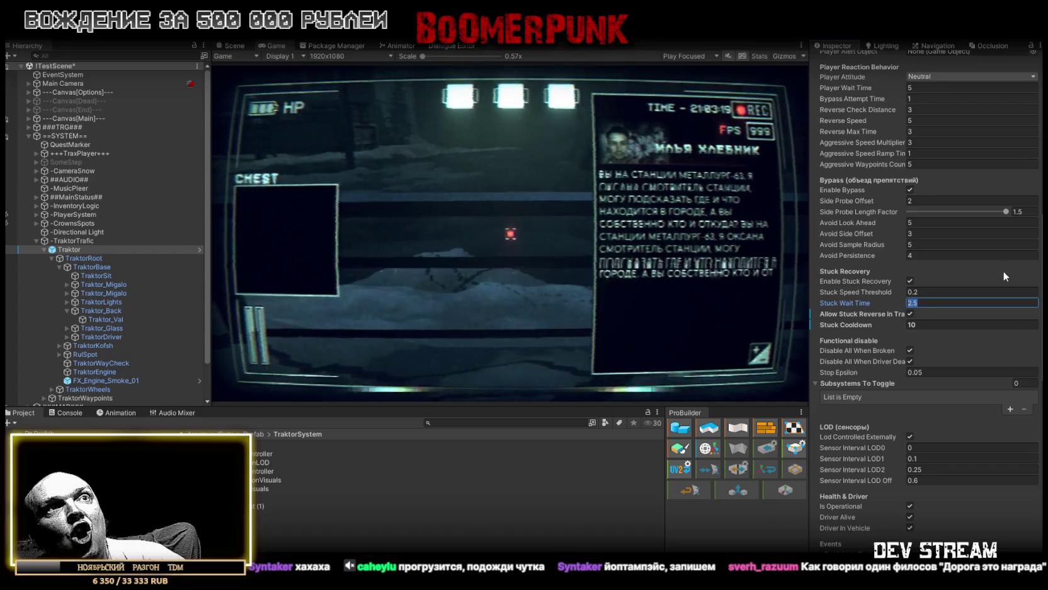
scroll(1000, 273, up, 6)
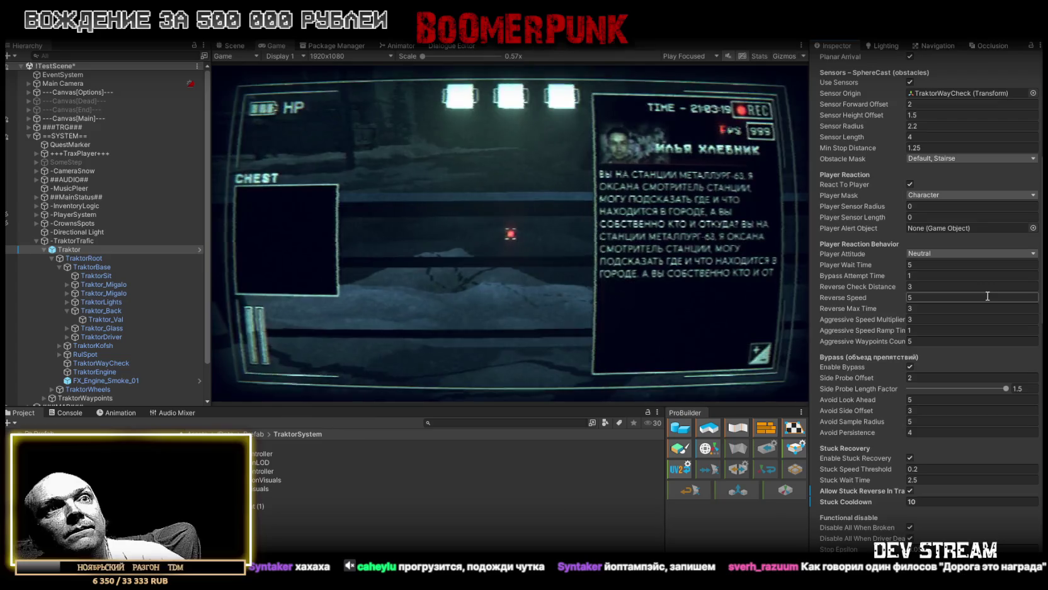
Step: Set the Traffic Agent's Avoid Persistence to 6
scroll(987, 296, up, 3)
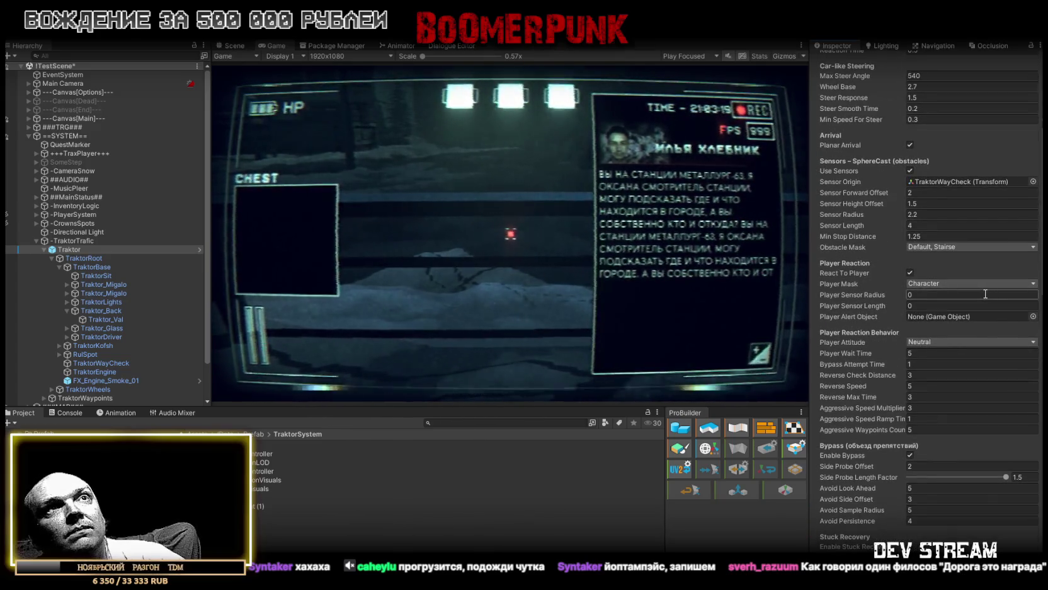
scroll(986, 294, up, 2)
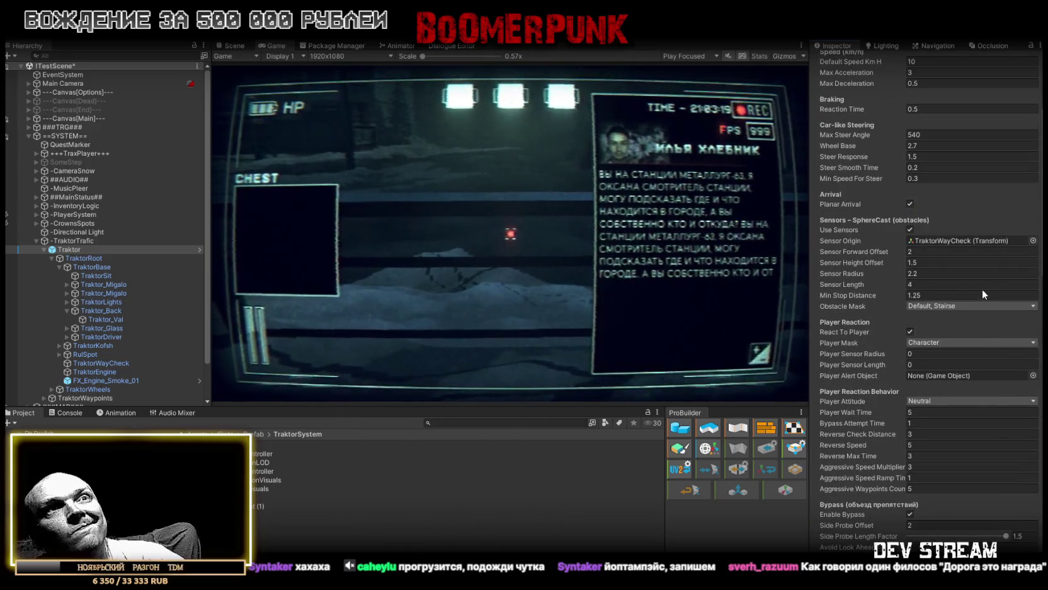
scroll(982, 293, up, 4)
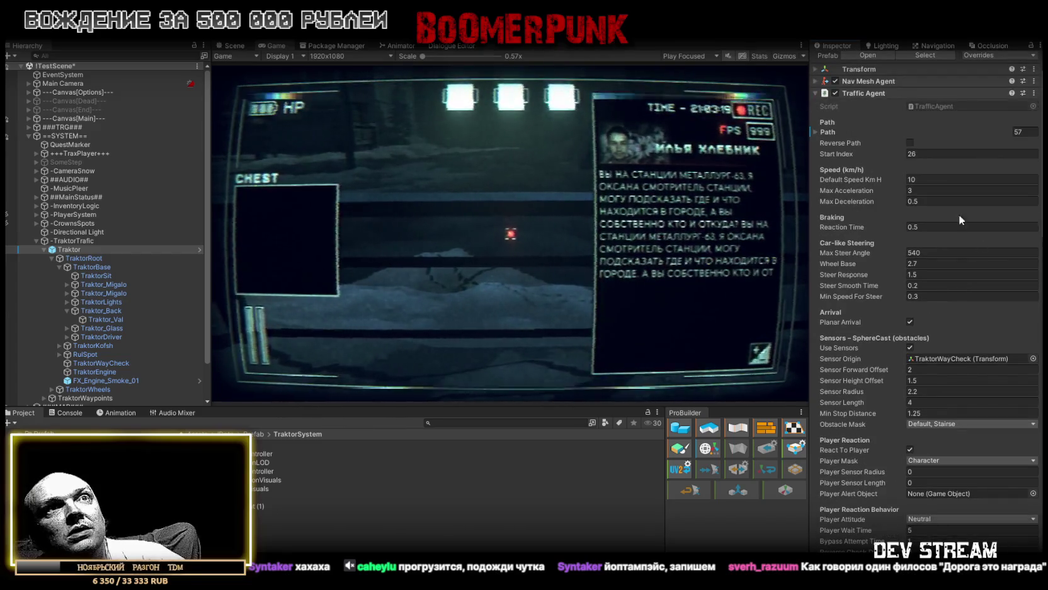
scroll(958, 239, down, 4)
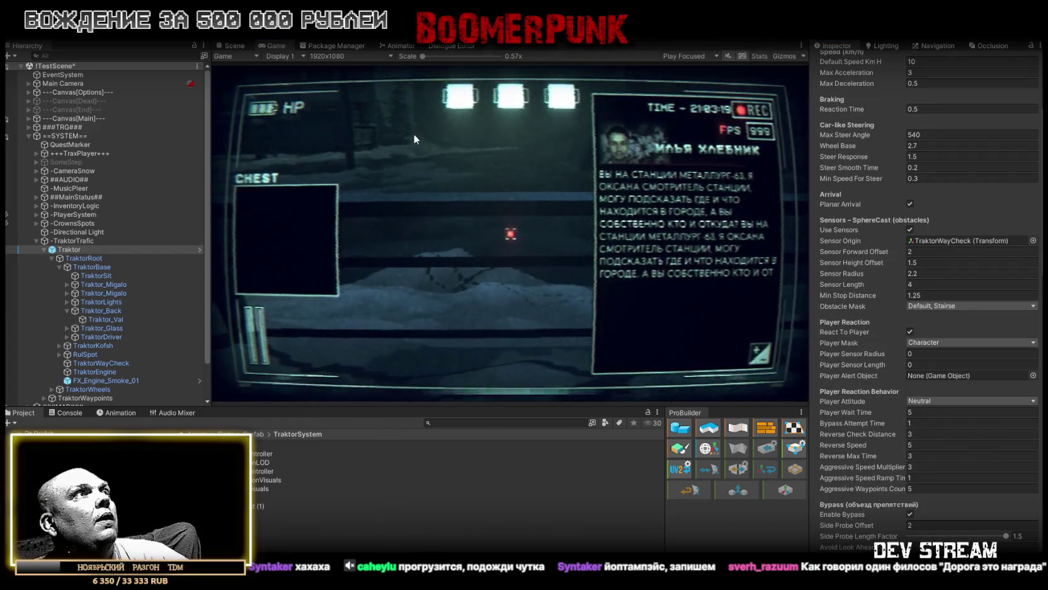
click(416, 131)
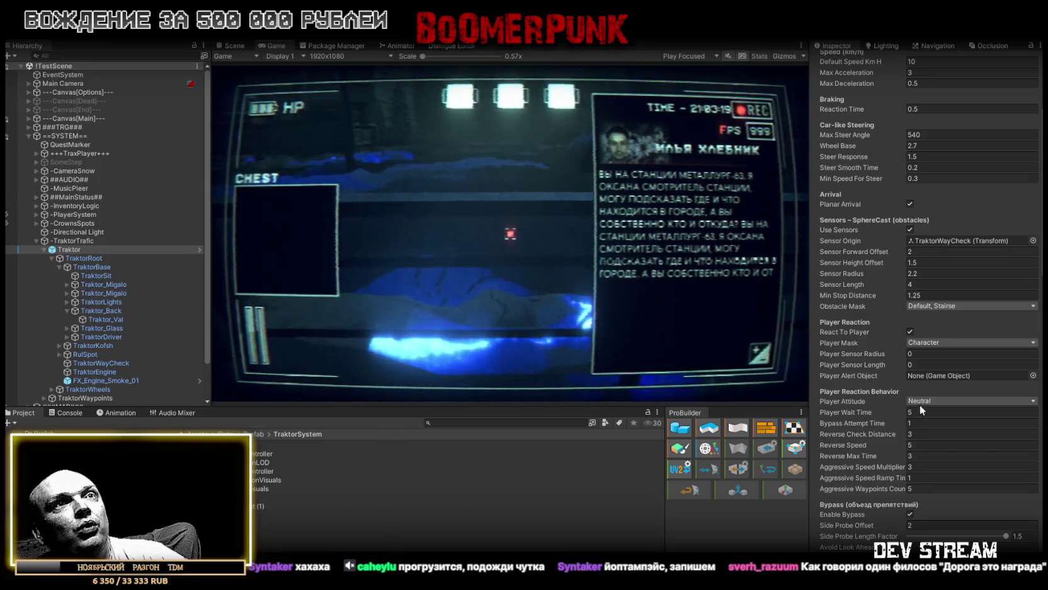
scroll(926, 404, down, 5)
scroll(933, 401, down, 4)
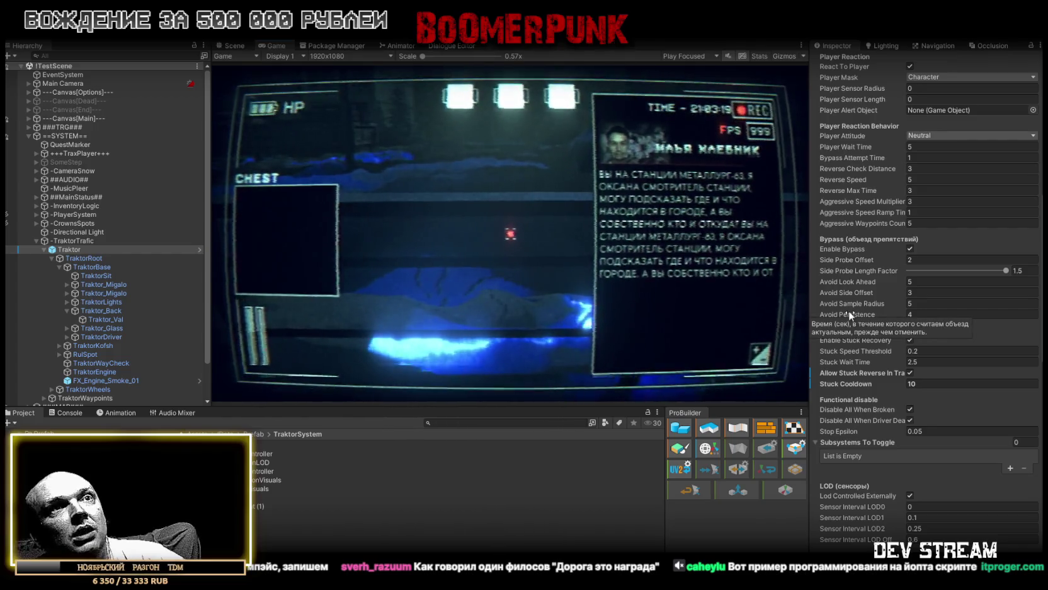
click(924, 315)
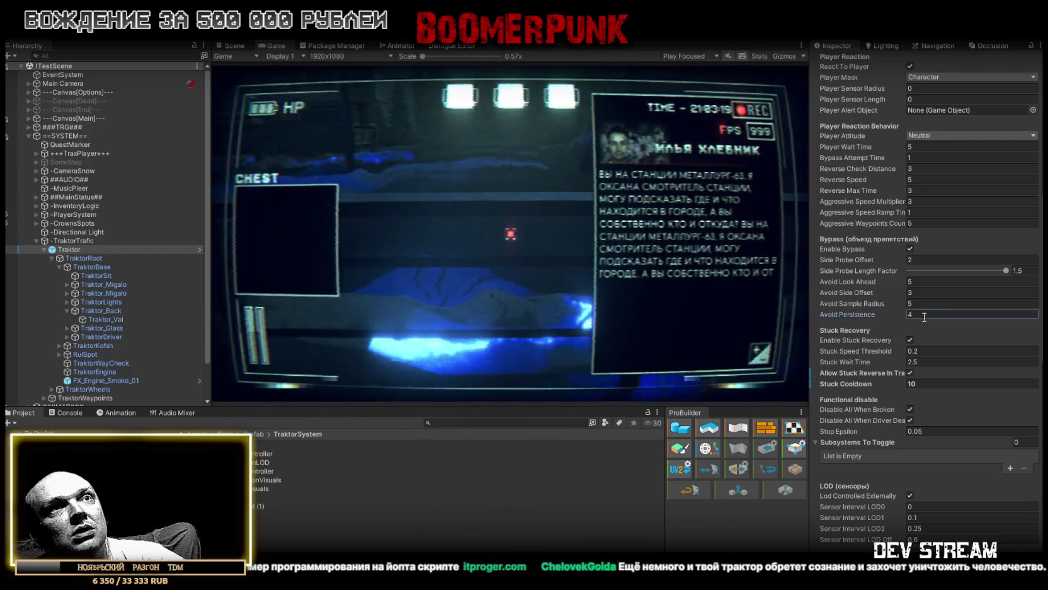
text(6)
Step: Set Side Probe Offset to 3 and commit it
mouse_move(866, 301)
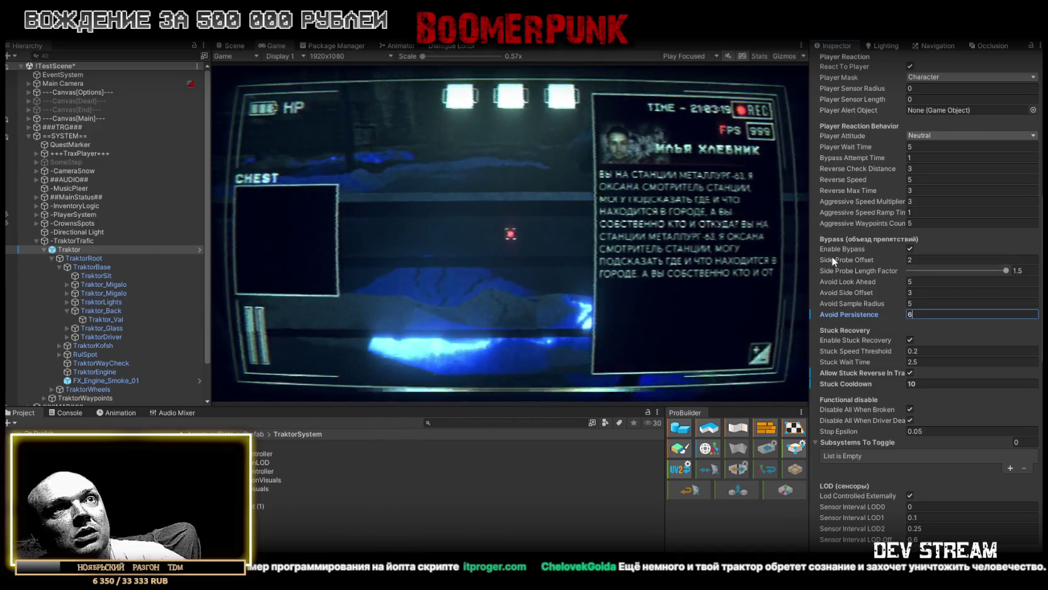
mouse_move(833, 258)
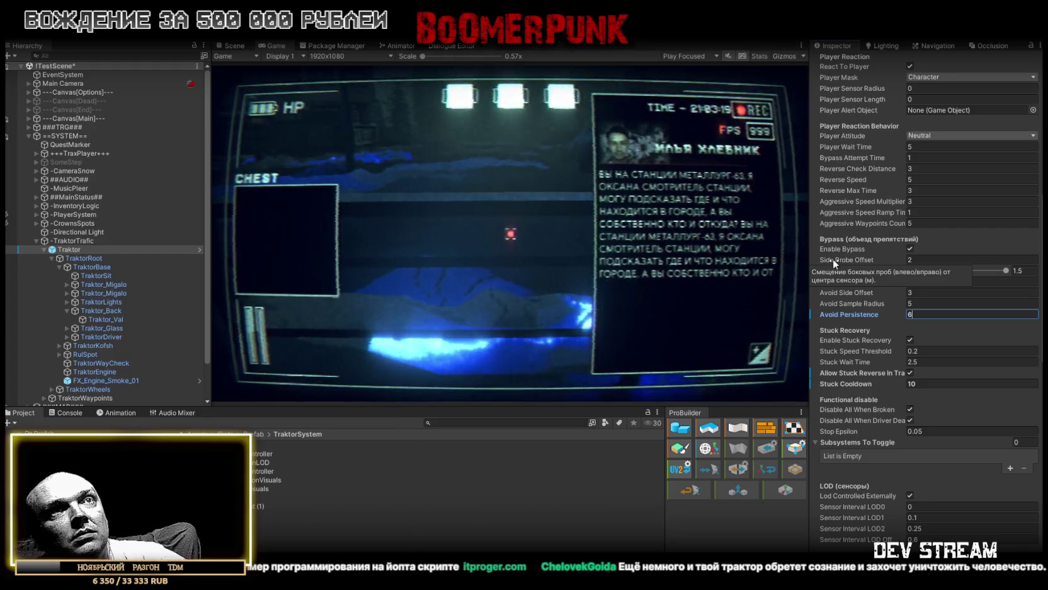
click(913, 258)
text(3)
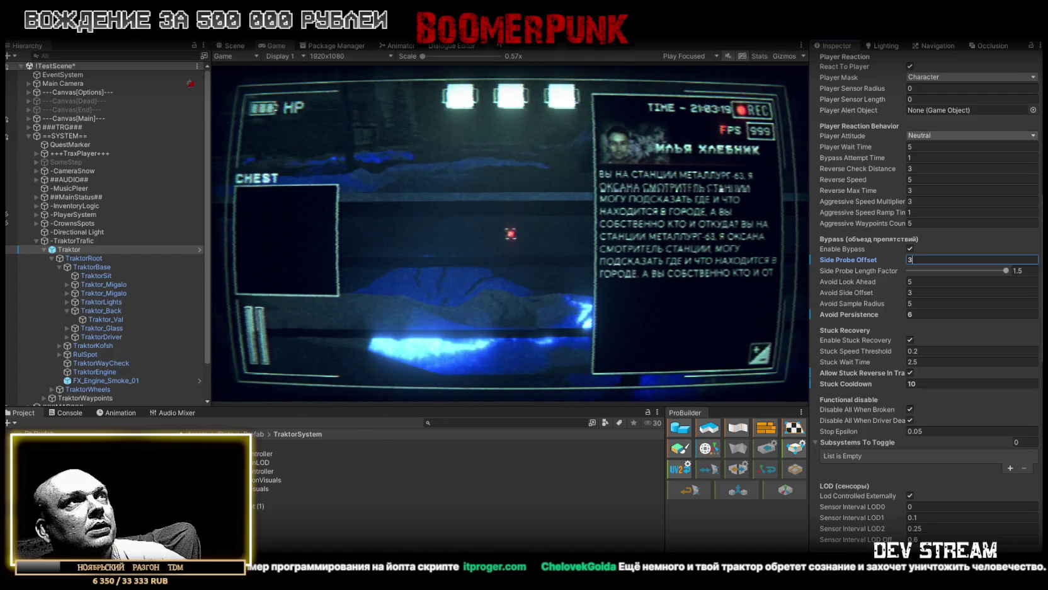
key(Return)
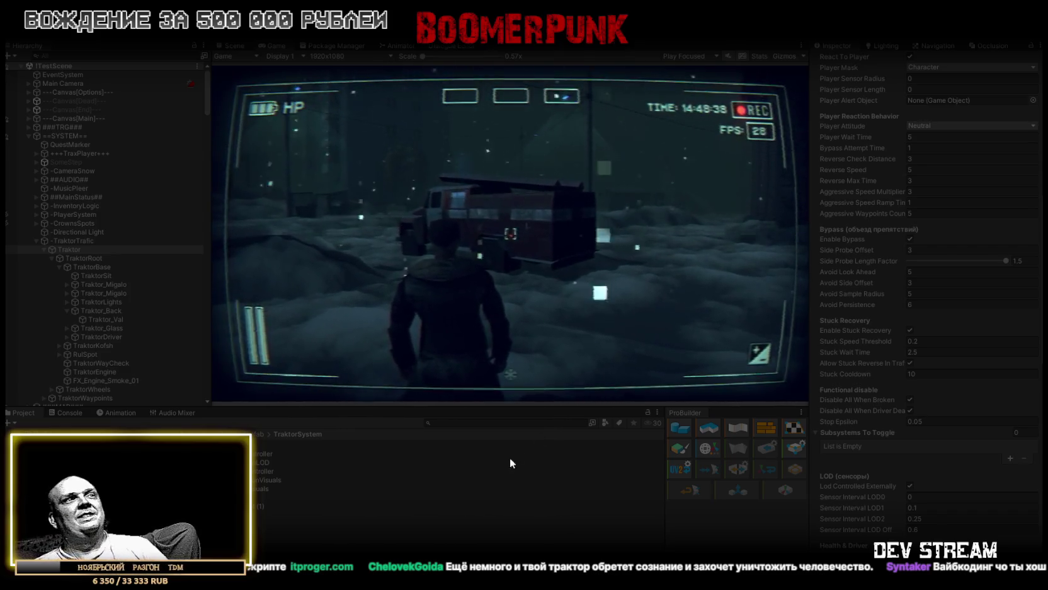
Step: Maximize the Game view and walk the character past the fire truck across the yard to the tractor
double_click(272, 47)
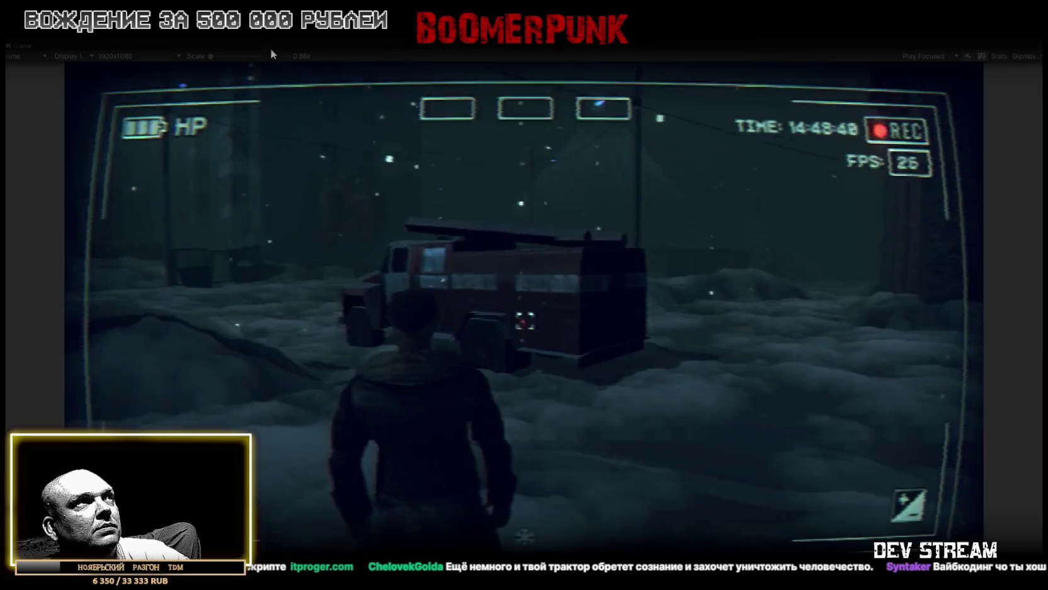
key(w)
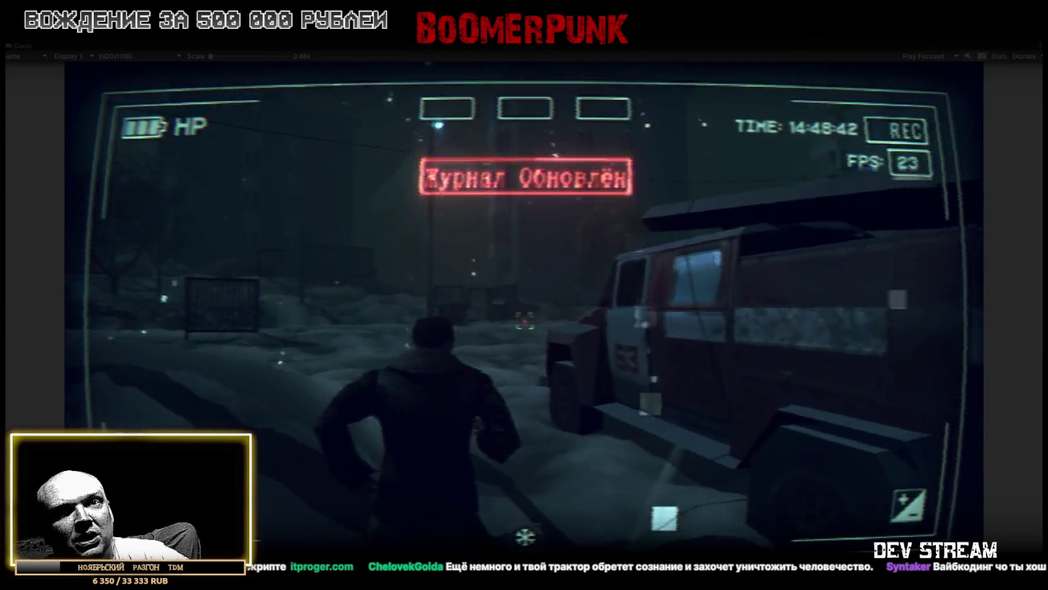
key(w)
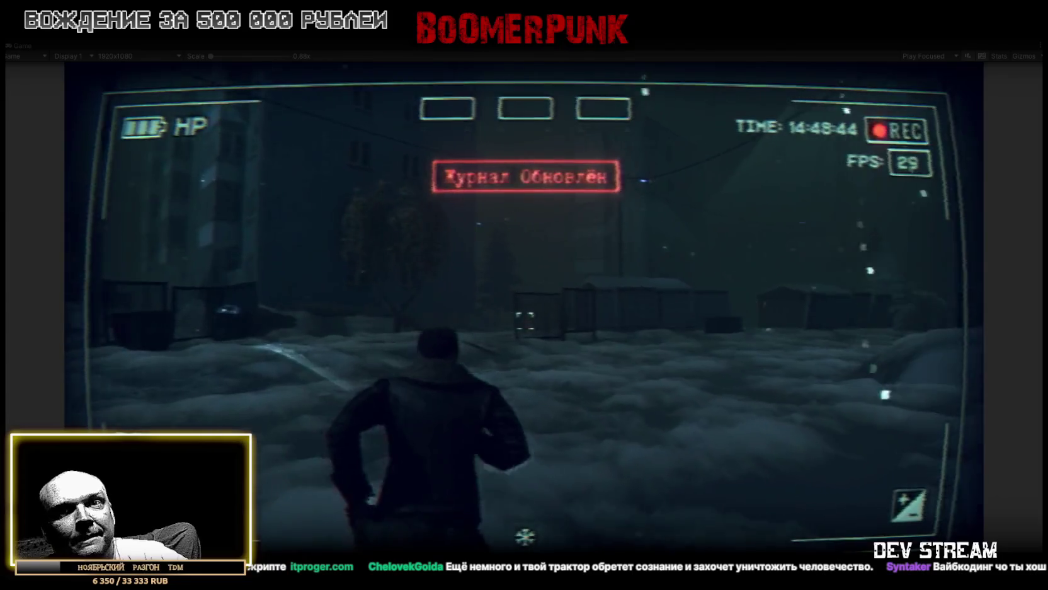
key(w)
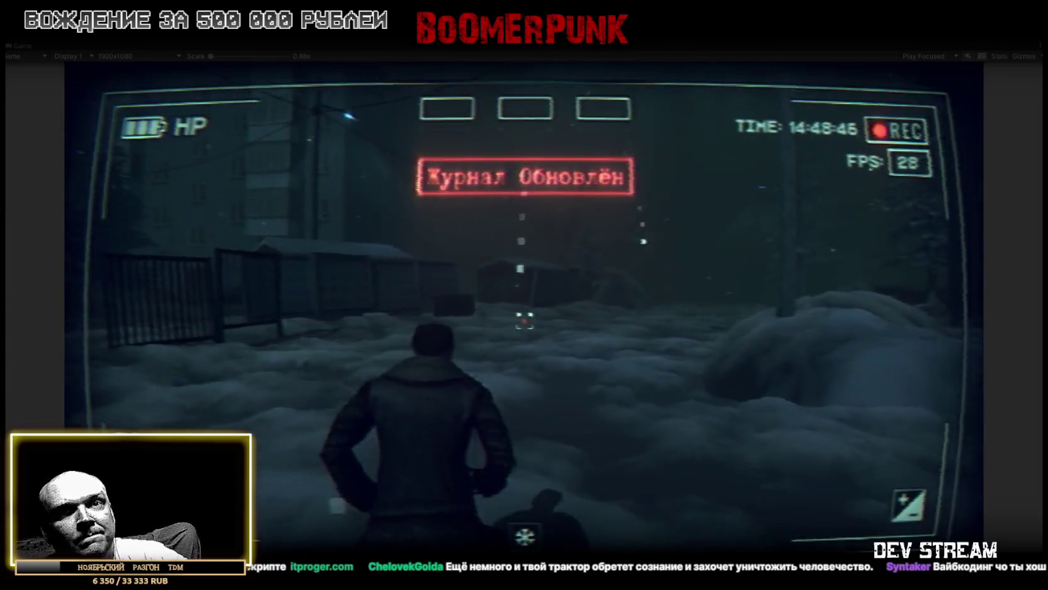
key(w)
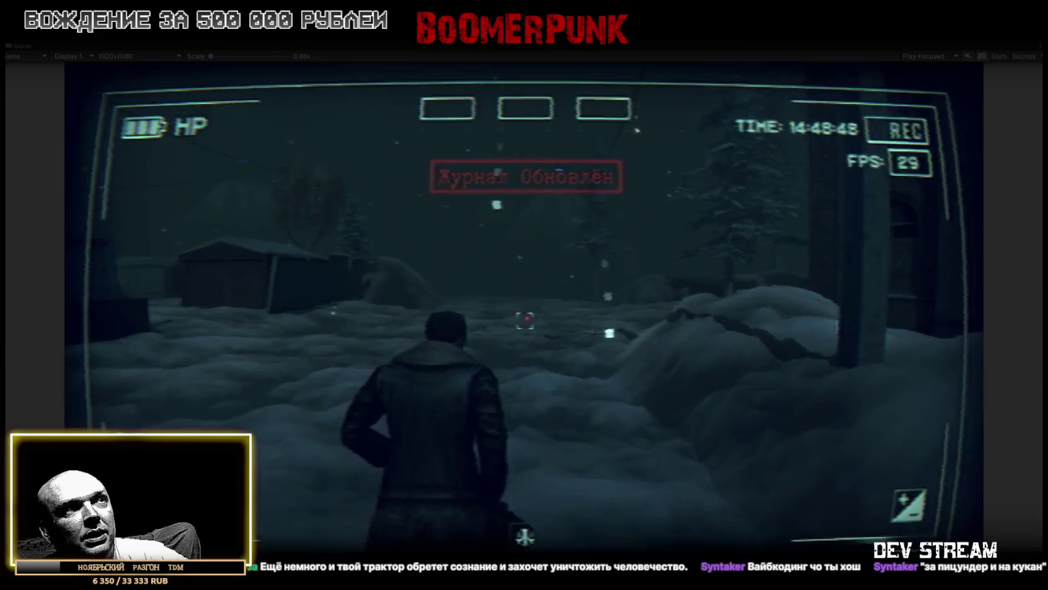
key(w)
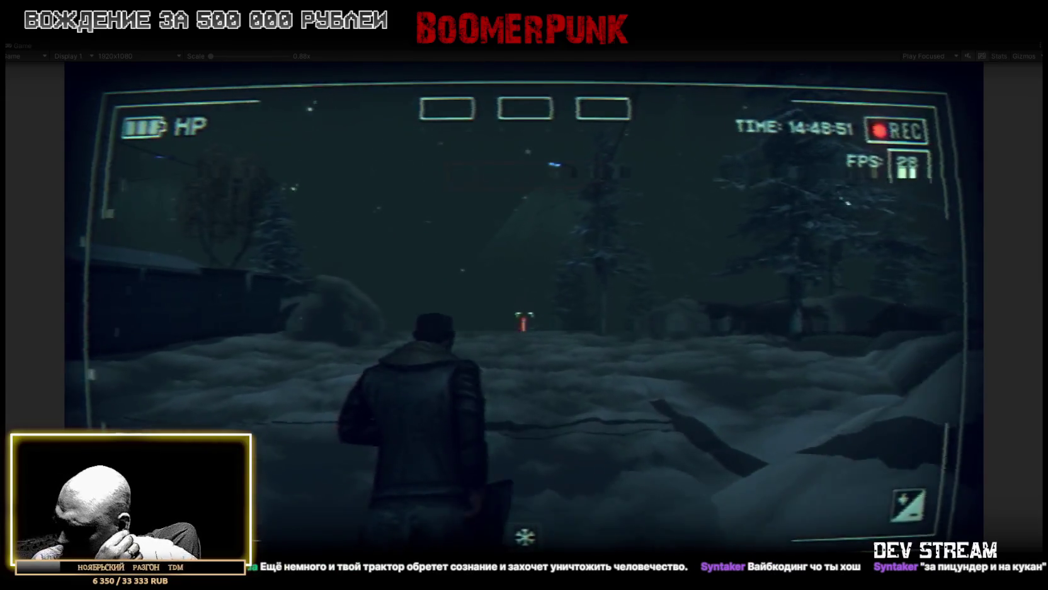
key(w)
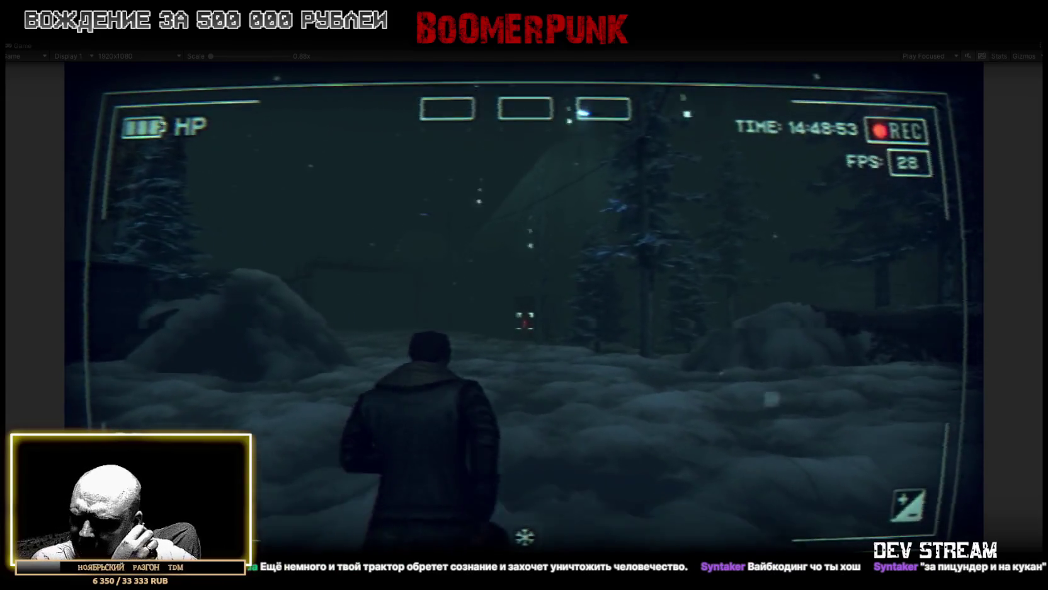
key(w)
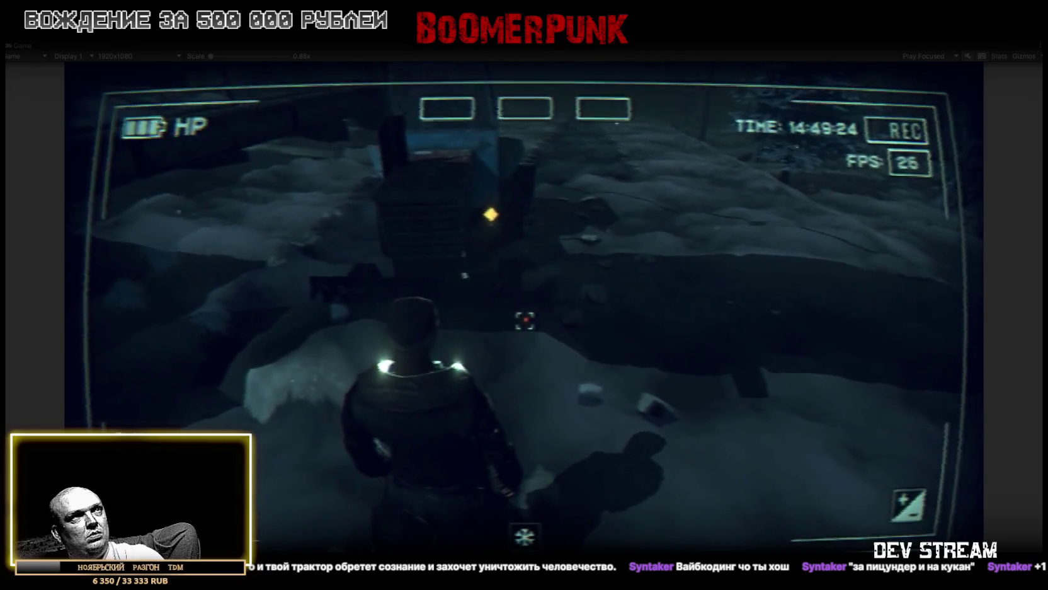
key(w)
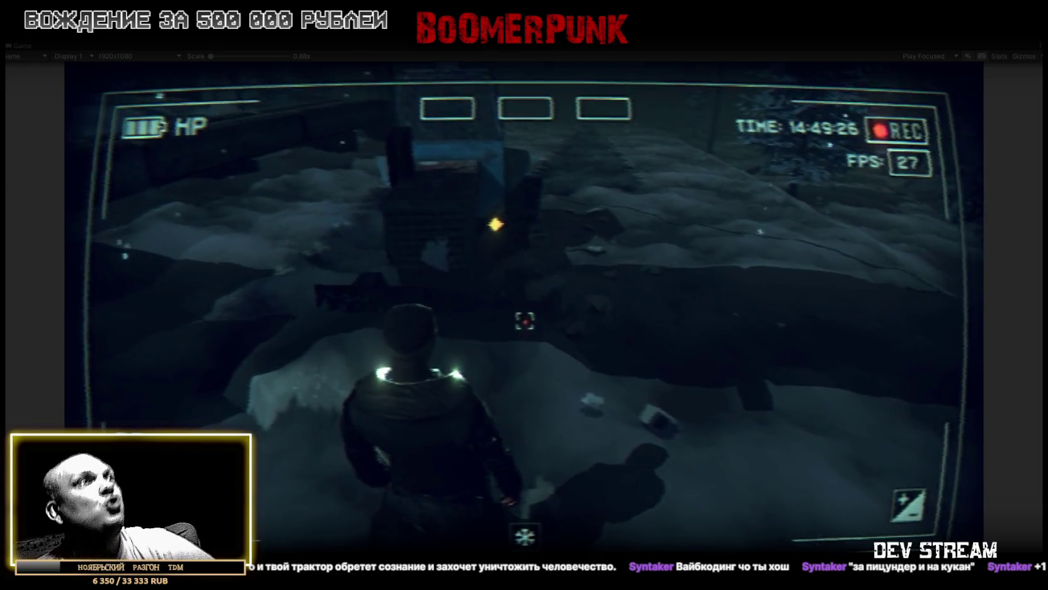
key(w)
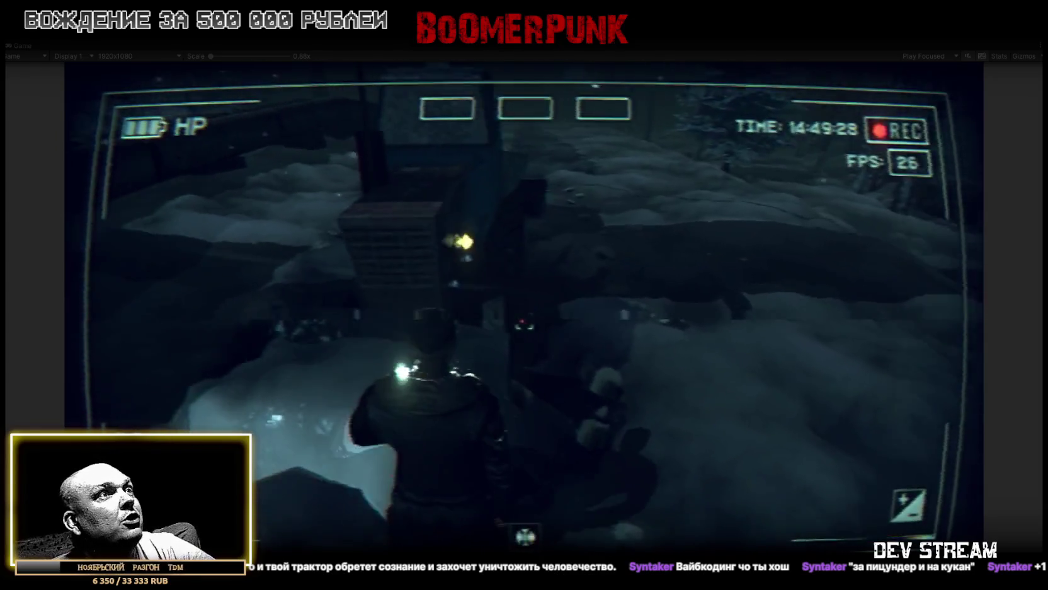
key(w)
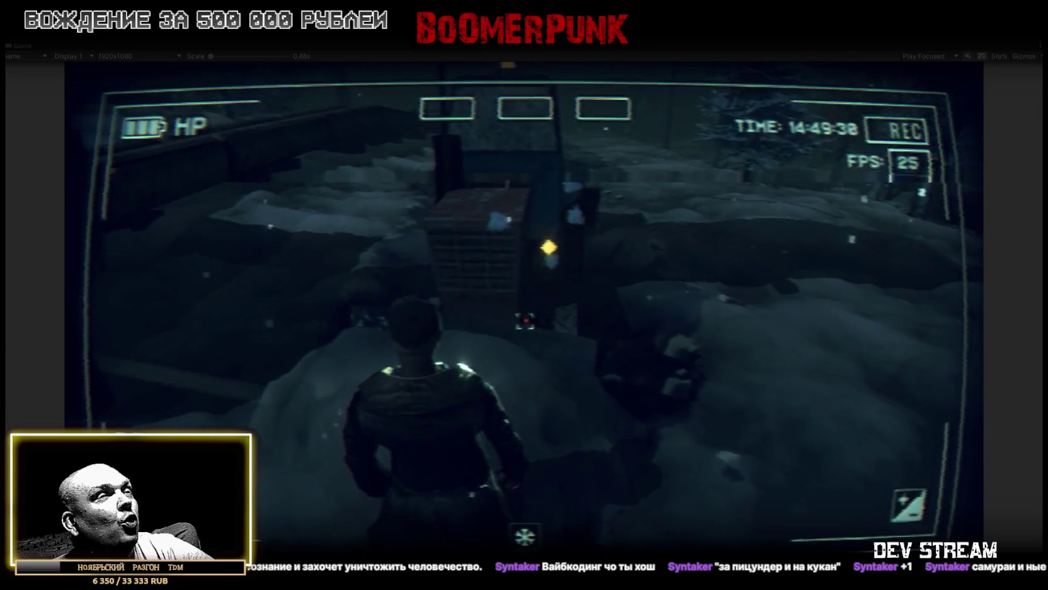
key(w)
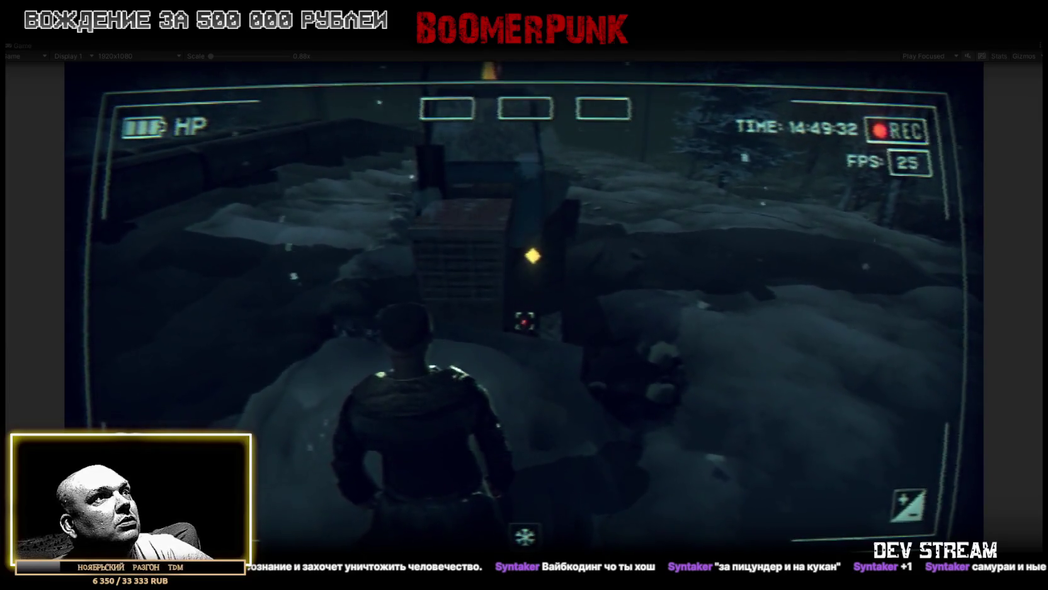
key(w)
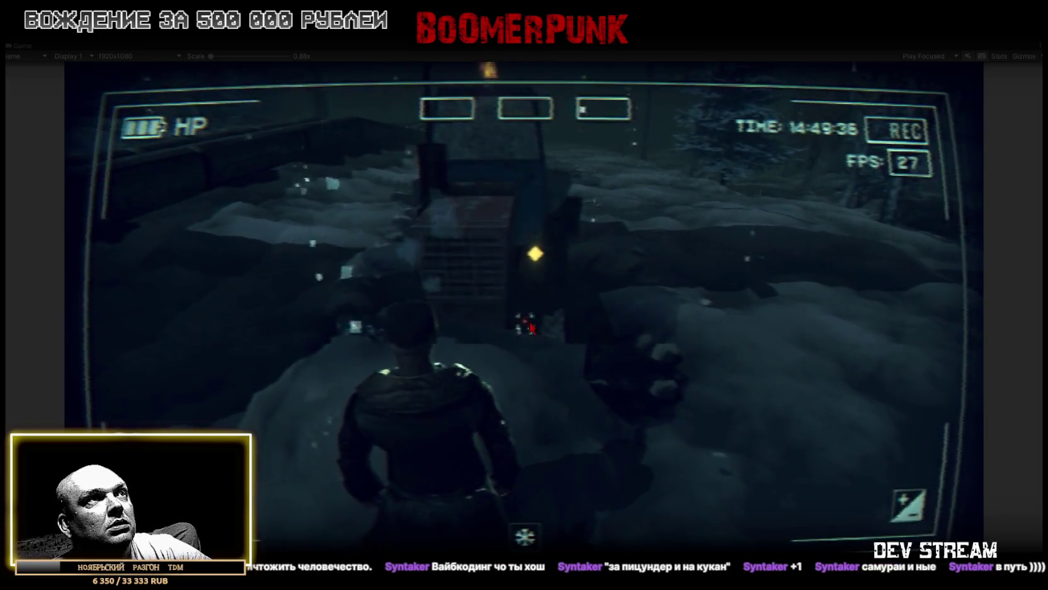
key(Tab)
Step: Equip the ushanka hat and a second item from the BAG inventory, then close the menu
click(605, 194)
click(699, 318)
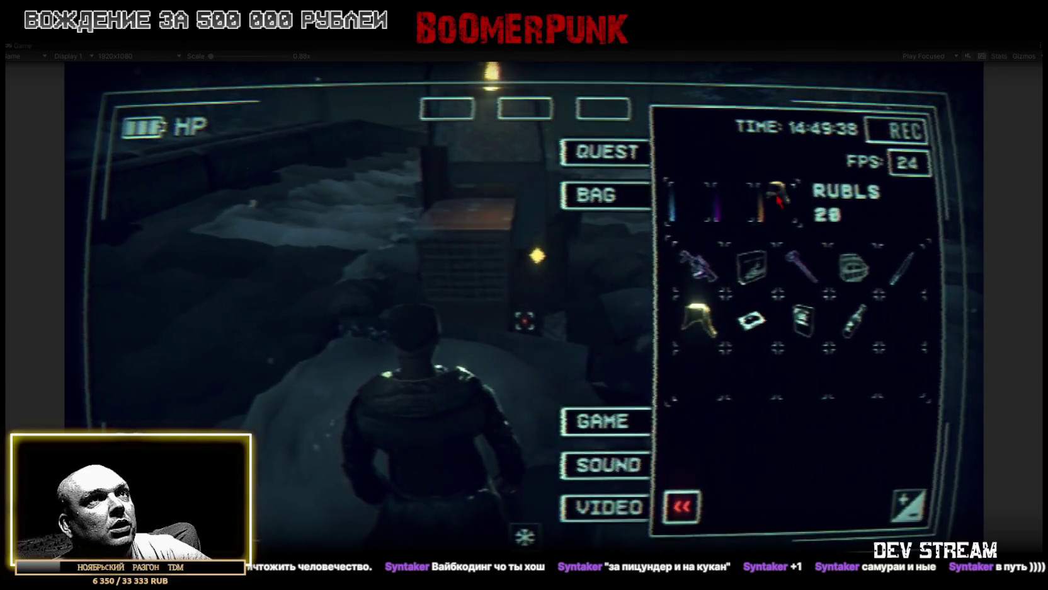
click(751, 265)
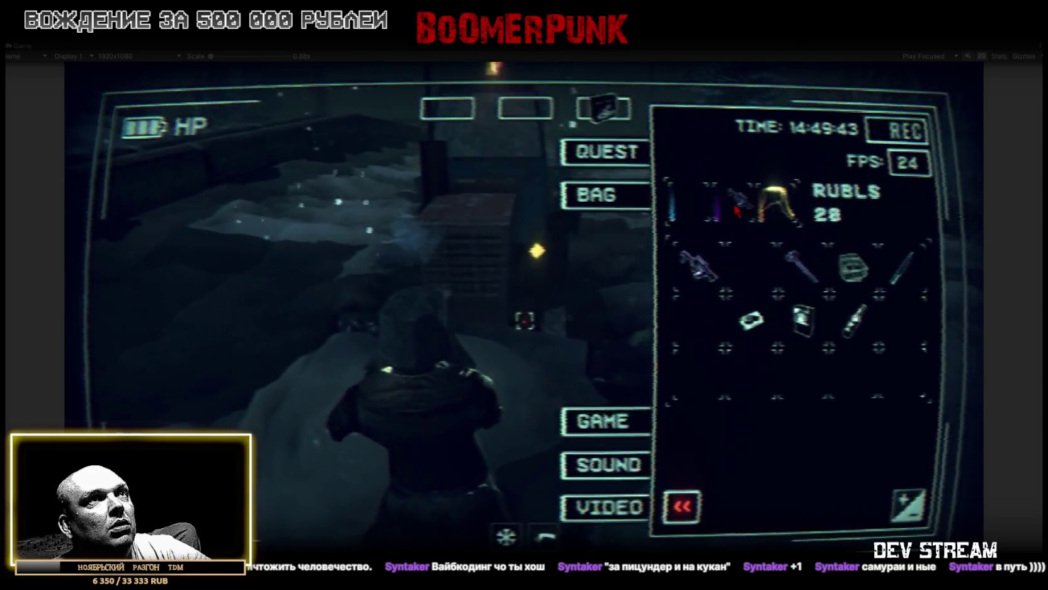
key(Tab)
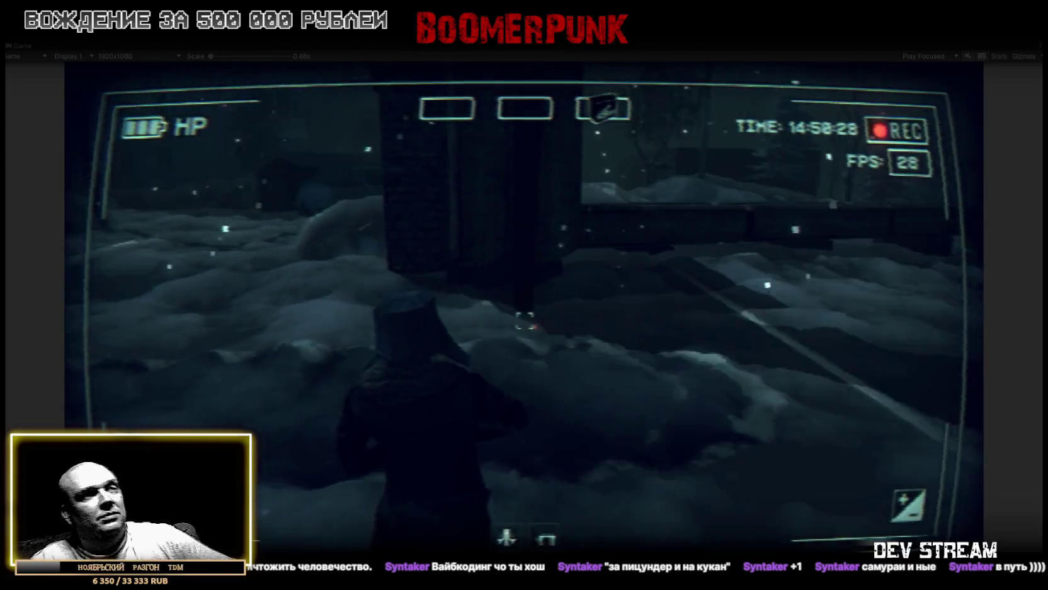
key(Tab)
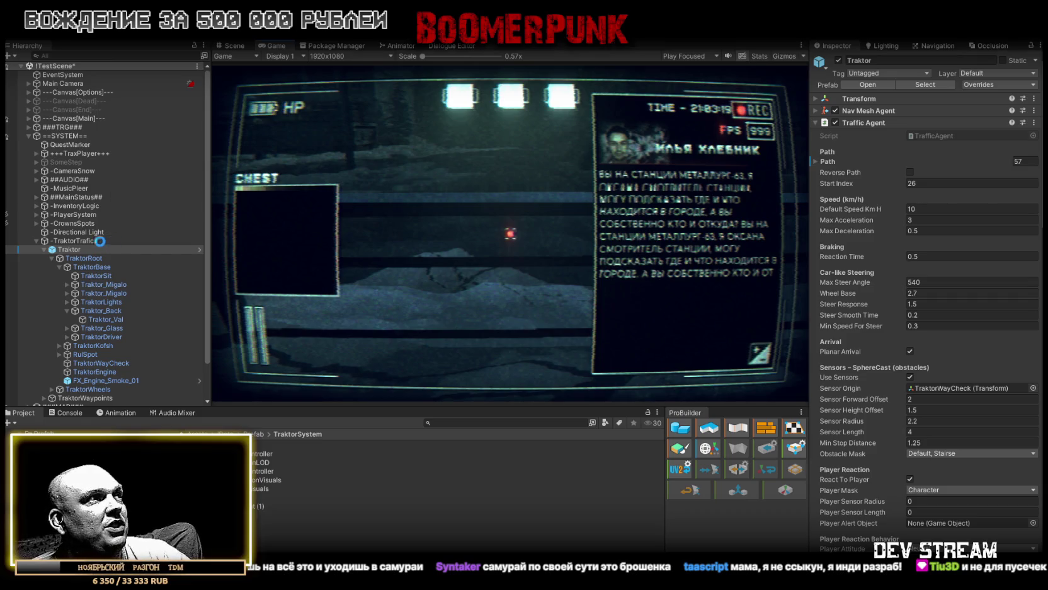
Step: Push the Traktor instance's overrides, including Traffic Agent and TraktorDriver scripts, to its prefab with Apply All
click(70, 248)
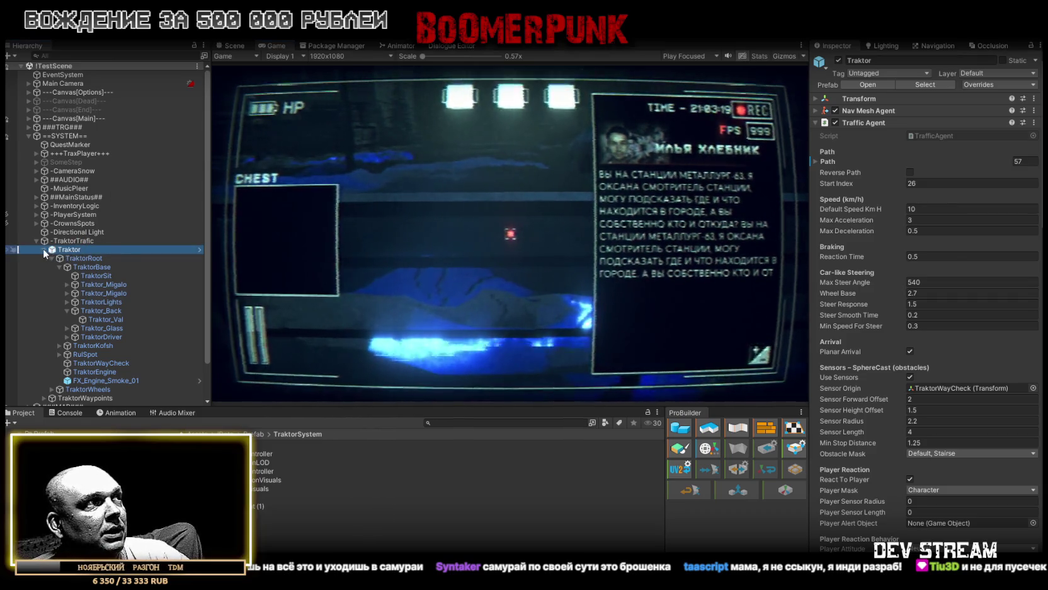
click(44, 250)
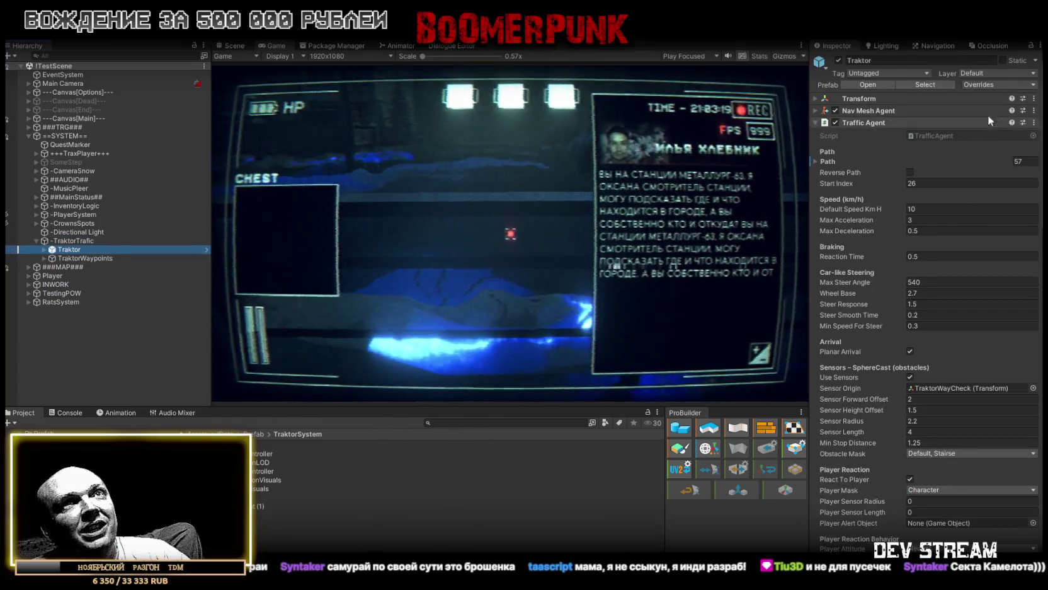
click(994, 84)
click(1006, 269)
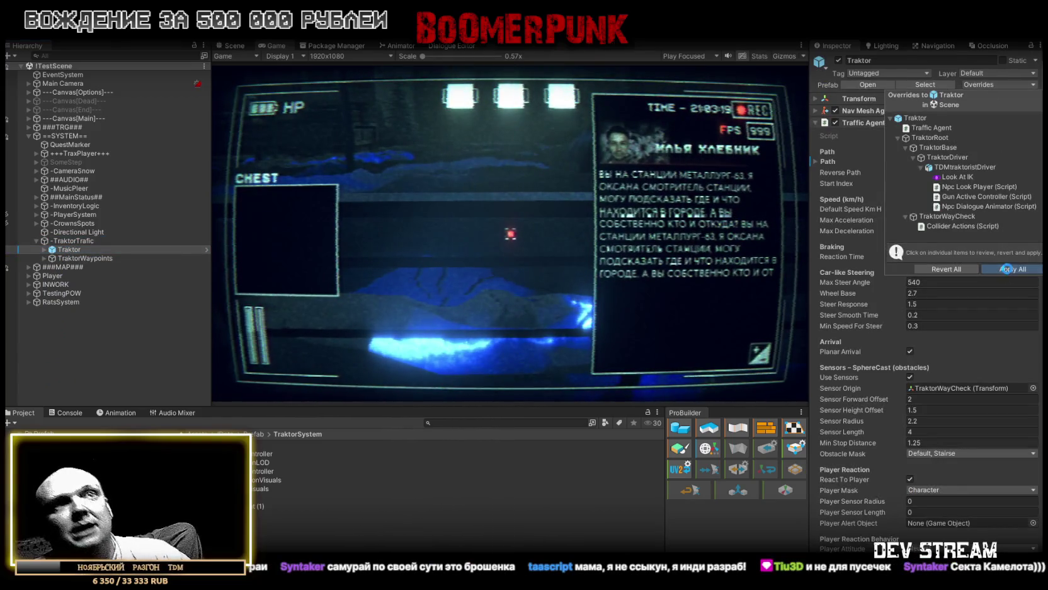
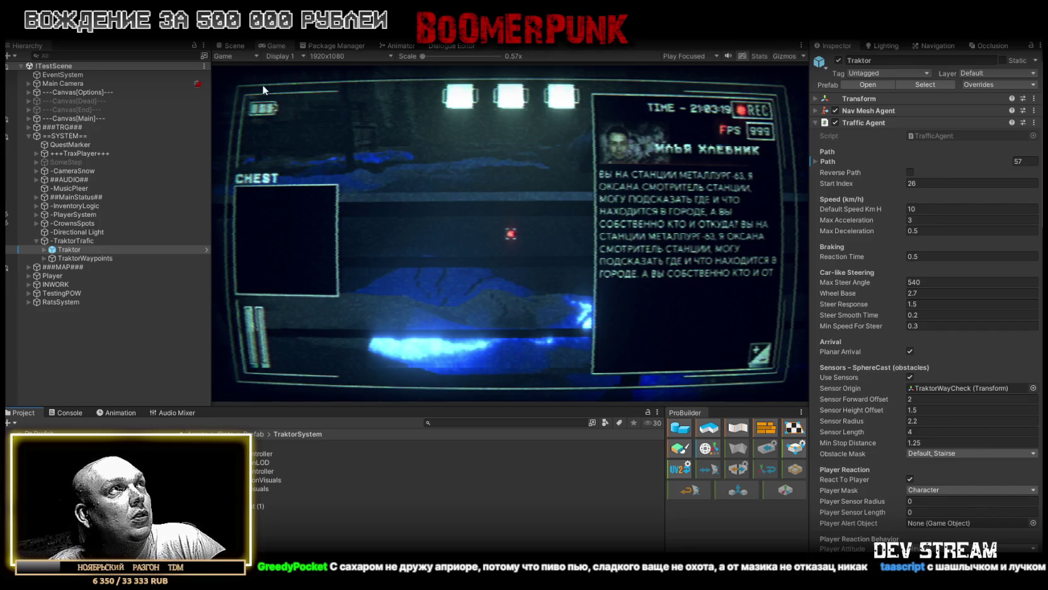
Step: Switch from the Game view to the Scene view and orbit the camera down toward the tractor
click(235, 47)
mouse_move(340, 233)
mouse_down()
mouse_move(613, 241)
mouse_move(561, 292)
mouse_move(702, 316)
mouse_move(479, 230)
mouse_move(447, 242)
mouse_move(532, 200)
mouse_up()
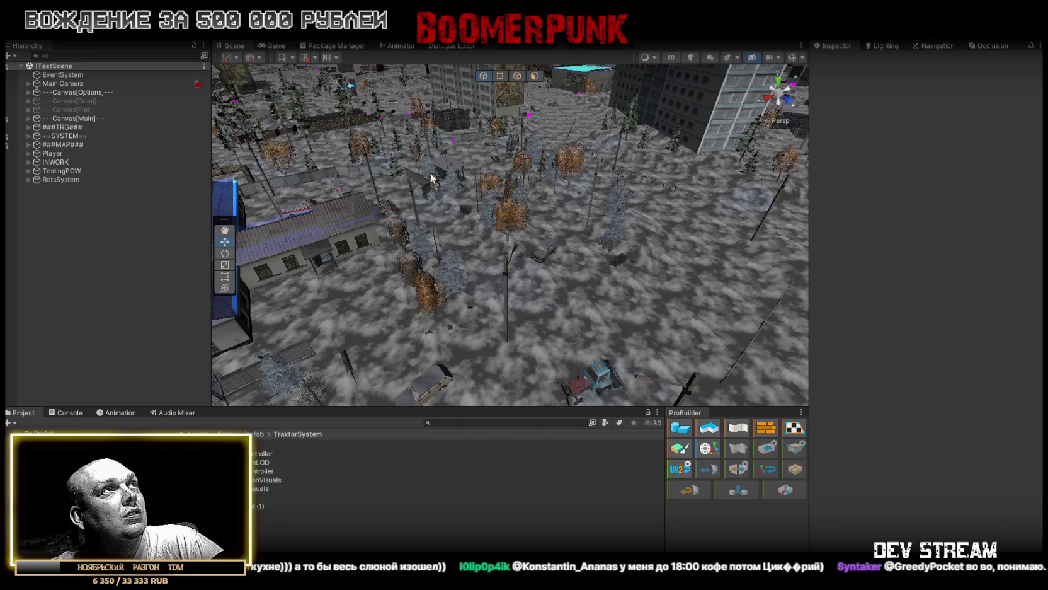
Step: Zoom the Scene camera in close to the tractor
mouse_move(488, 239)
mouse_down()
mouse_move(518, 247)
mouse_move(552, 229)
mouse_move(512, 208)
mouse_move(687, 245)
mouse_up()
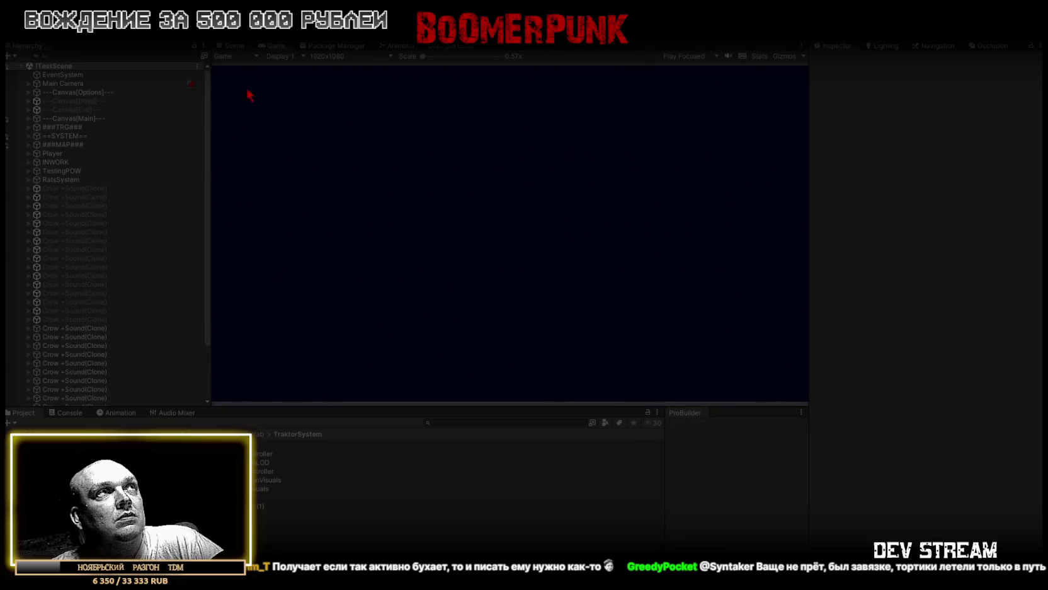
Step: Maximize the Game view so the running game fills the editor window
double_click(269, 46)
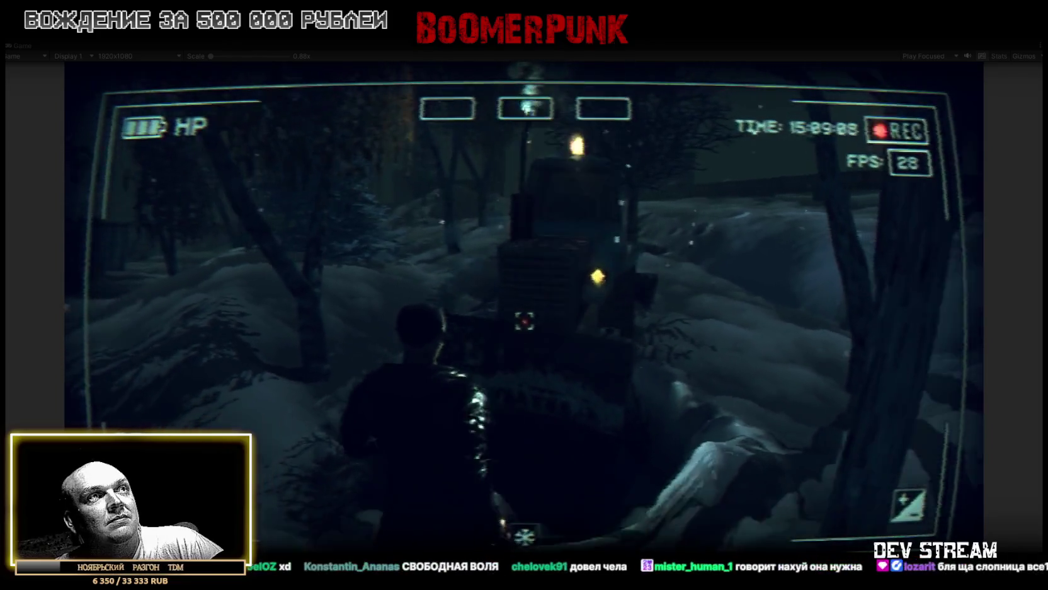
Step: View the character's bag from the pause menu, resume play, then exit the maximized game view
key(Escape)
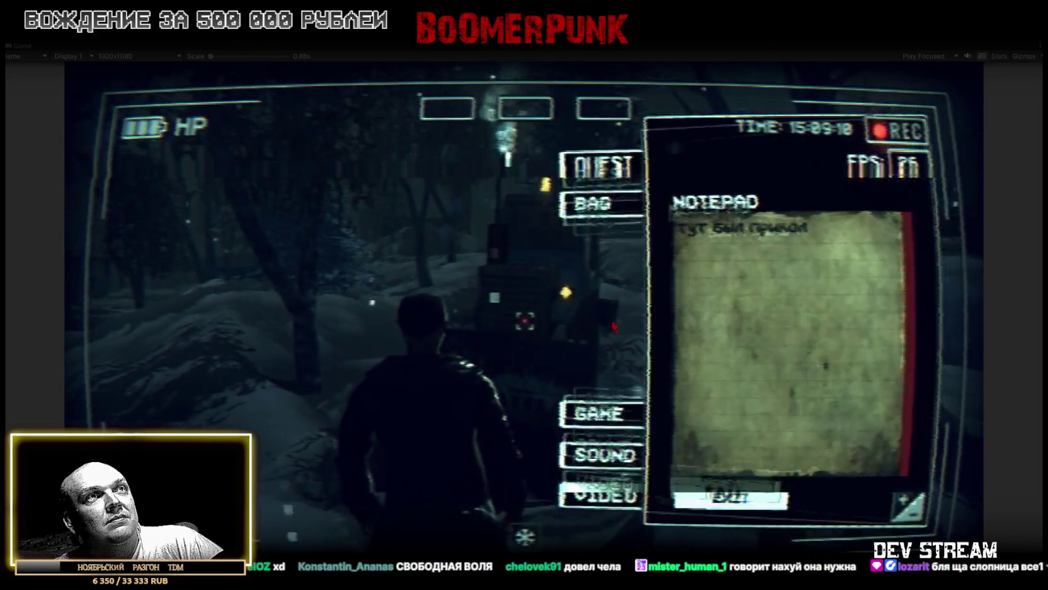
click(598, 194)
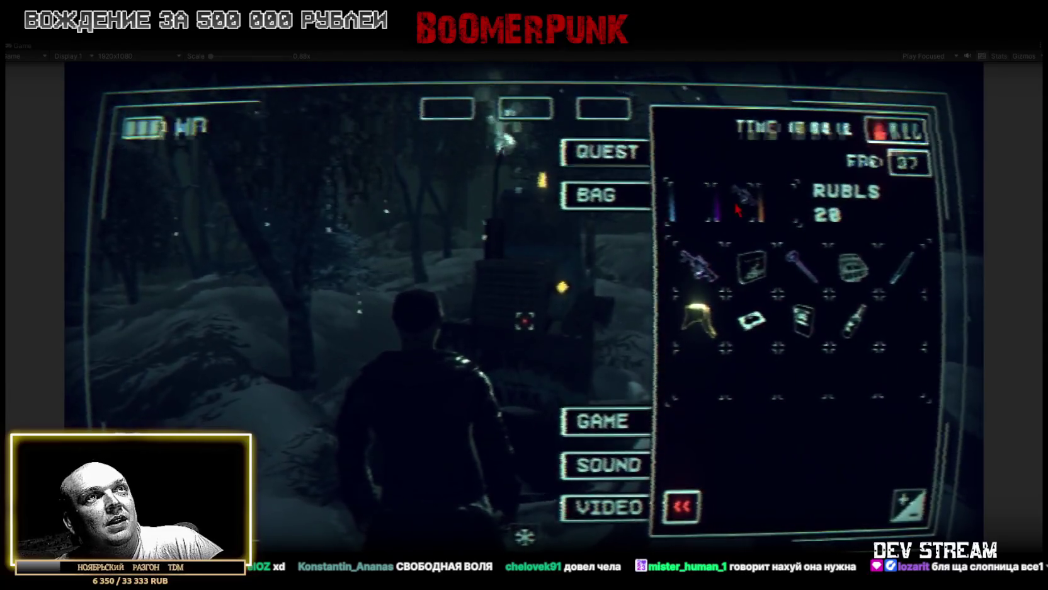
key(Escape)
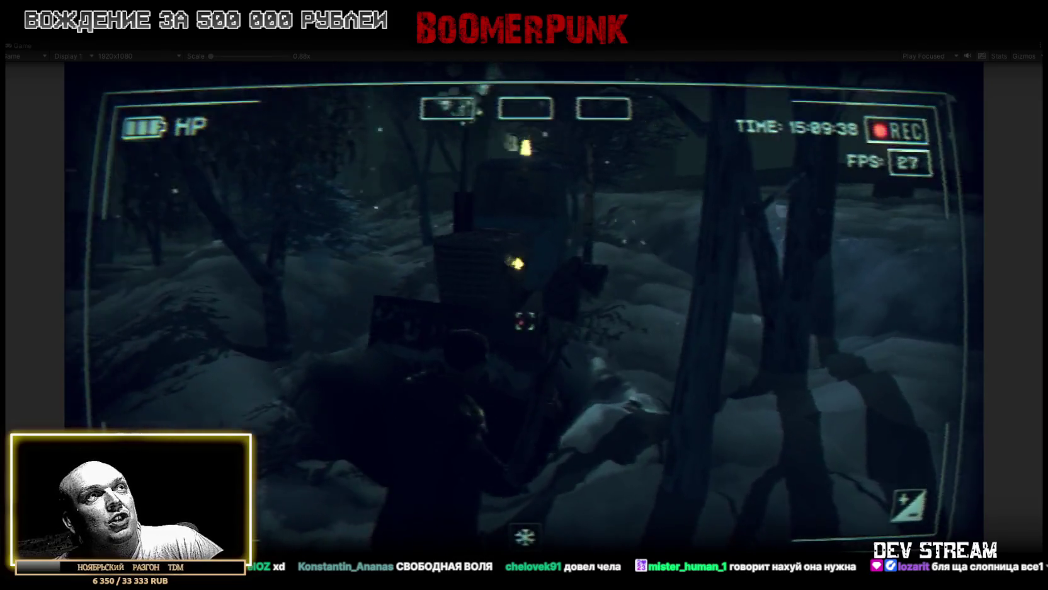
key(ctrl+p)
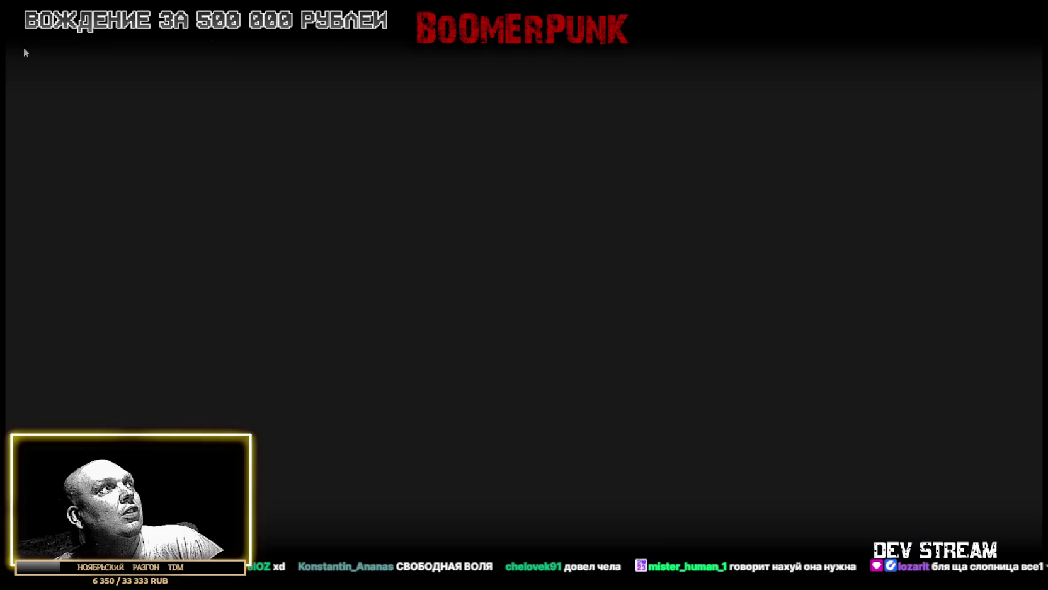
Step: Expand ==SYSTEM== and TraktorTrafic in the Hierarchy and inspect the Traktor object's components
click(29, 135)
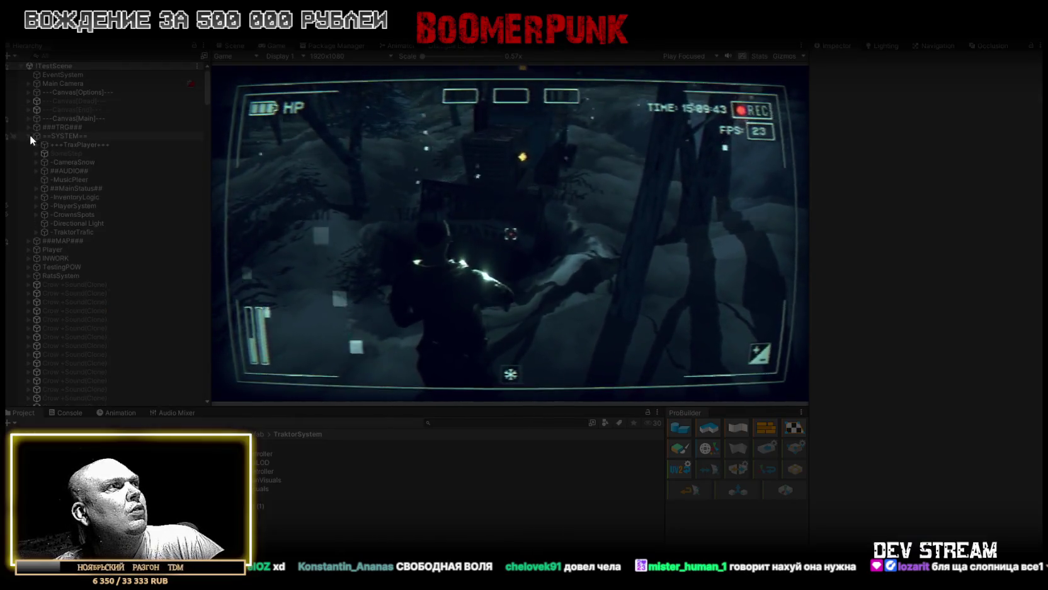
click(69, 232)
click(36, 232)
click(70, 240)
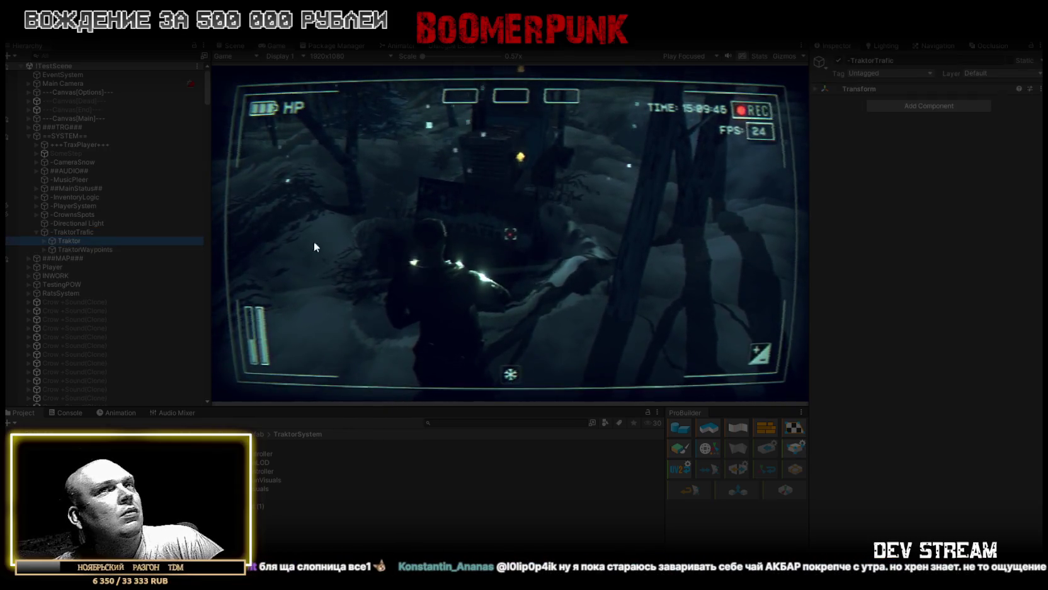
scroll(904, 384, down, 10)
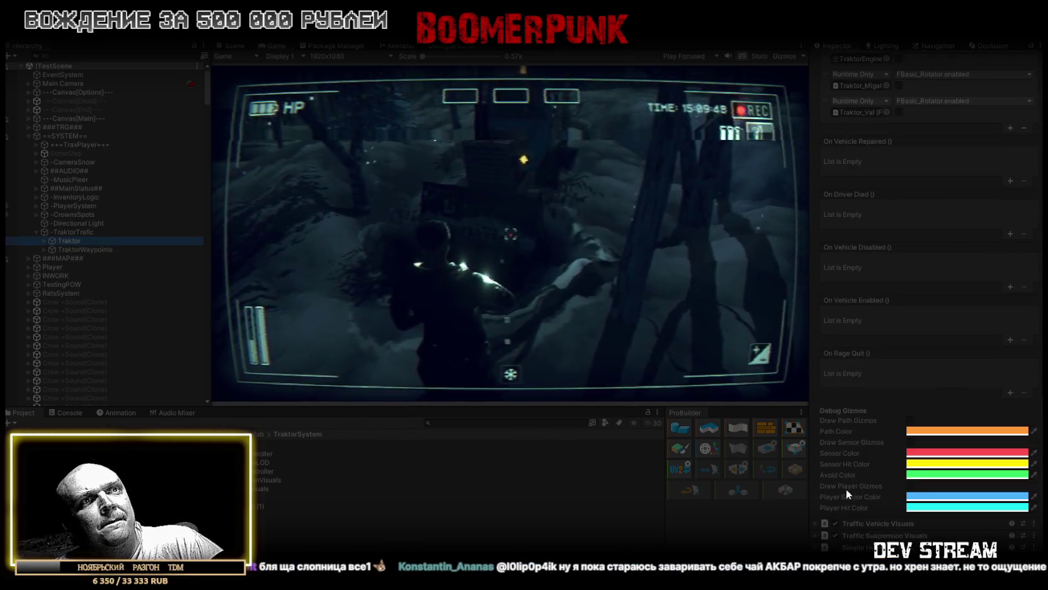
scroll(876, 502, down, 5)
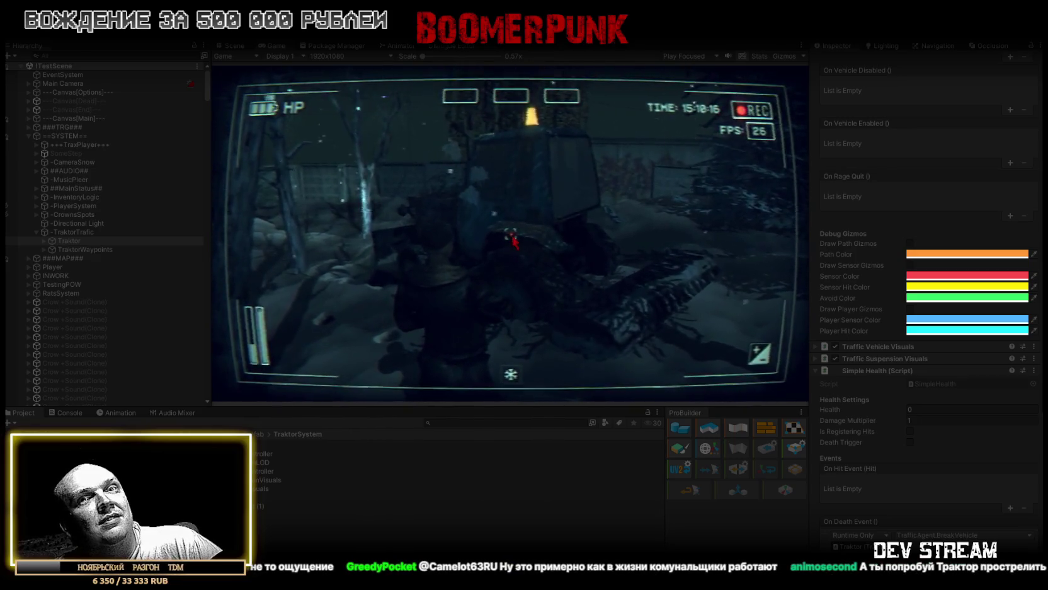
Step: Toggle the in-game inventory, check the Console, return to Project, and orbit around the tractor
key(Tab)
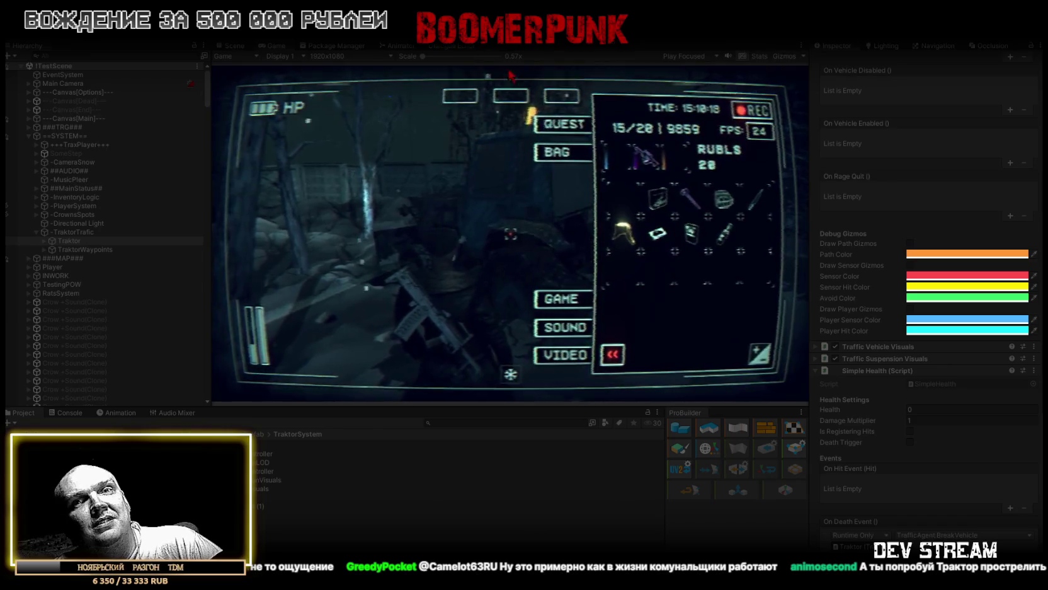
key(Tab)
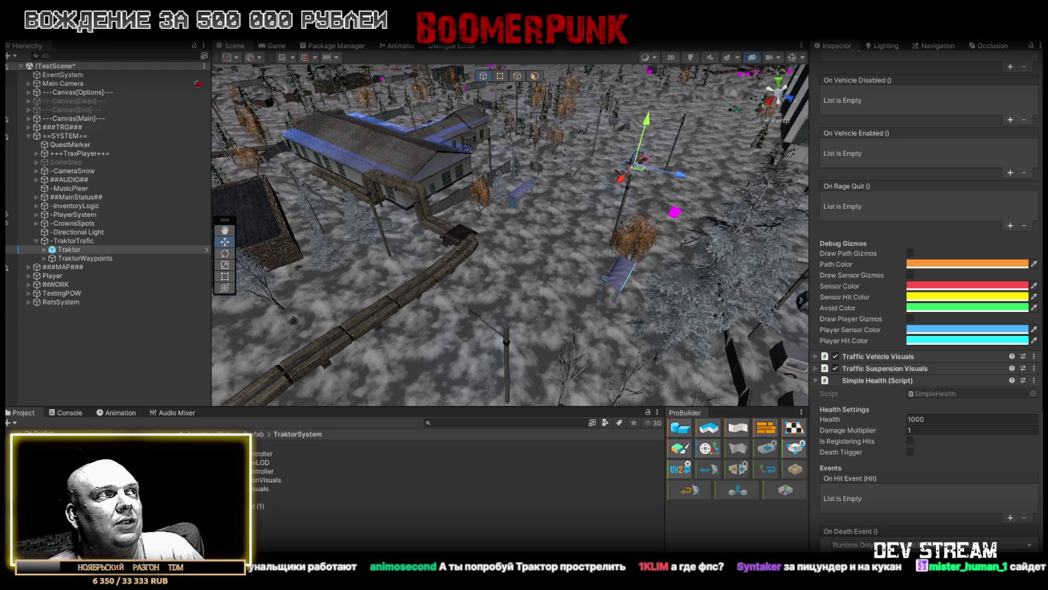
click(65, 412)
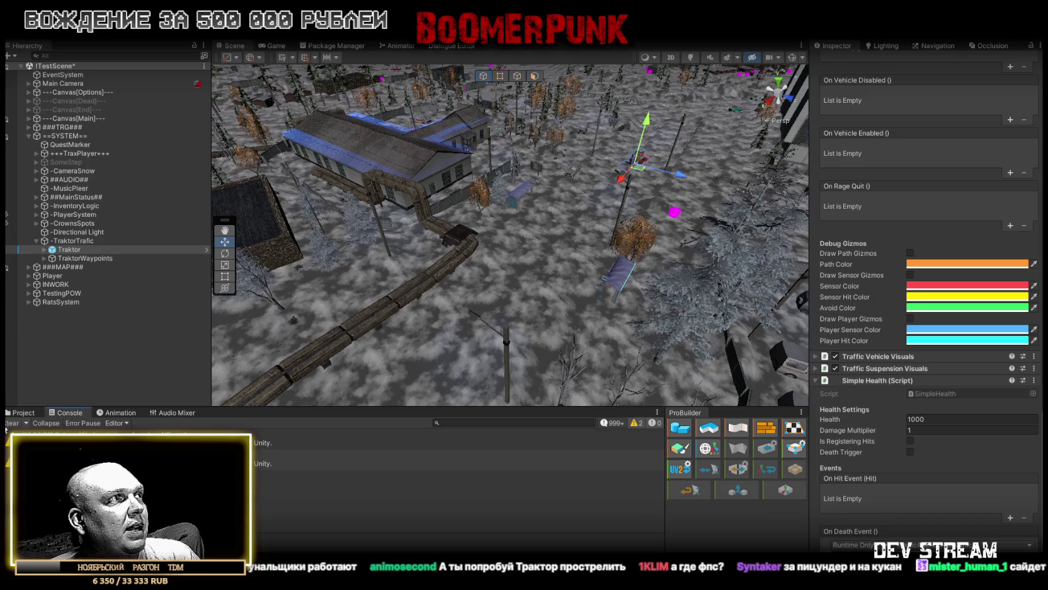
click(20, 413)
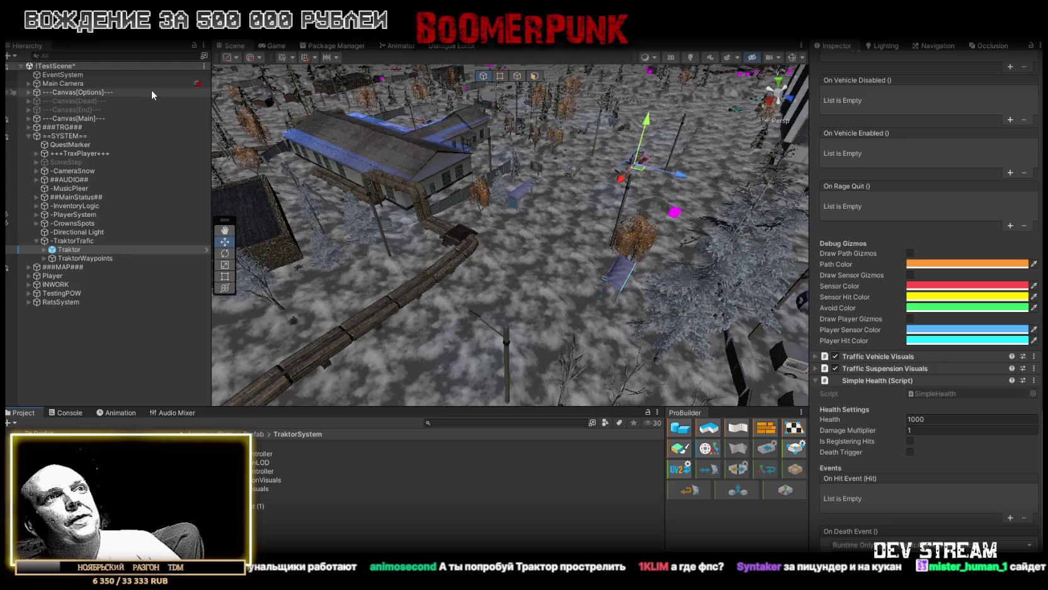
mouse_move(520, 195)
mouse_down()
mouse_move(573, 135)
mouse_move(362, 223)
mouse_up()
Step: Frame the tractor closely and select its front roller, Traktor_Val
scroll(362, 222, down, 5)
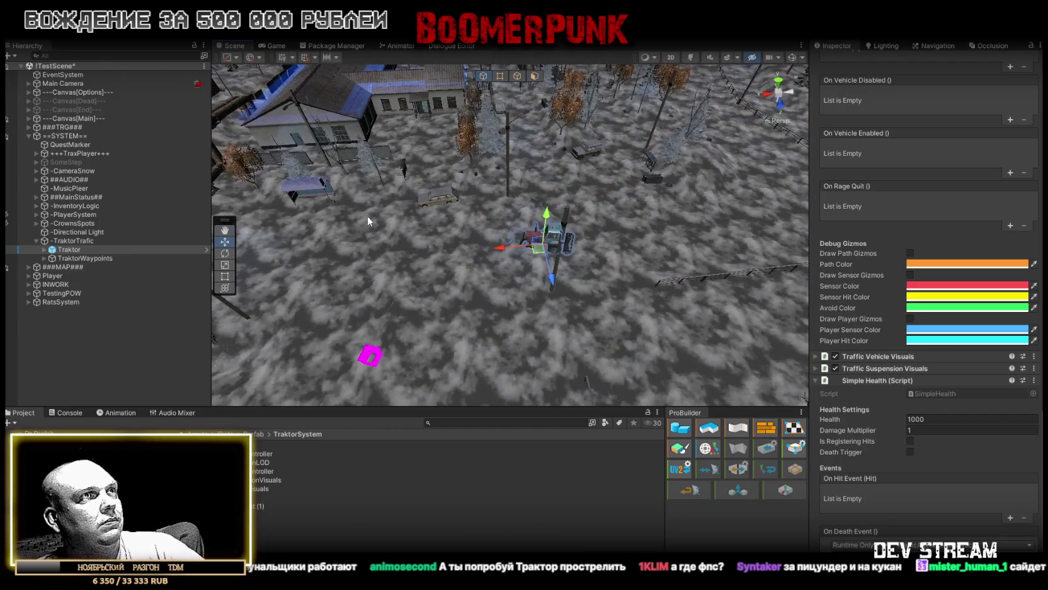
drag(405, 187, 213, 213)
scroll(226, 213, up, 5)
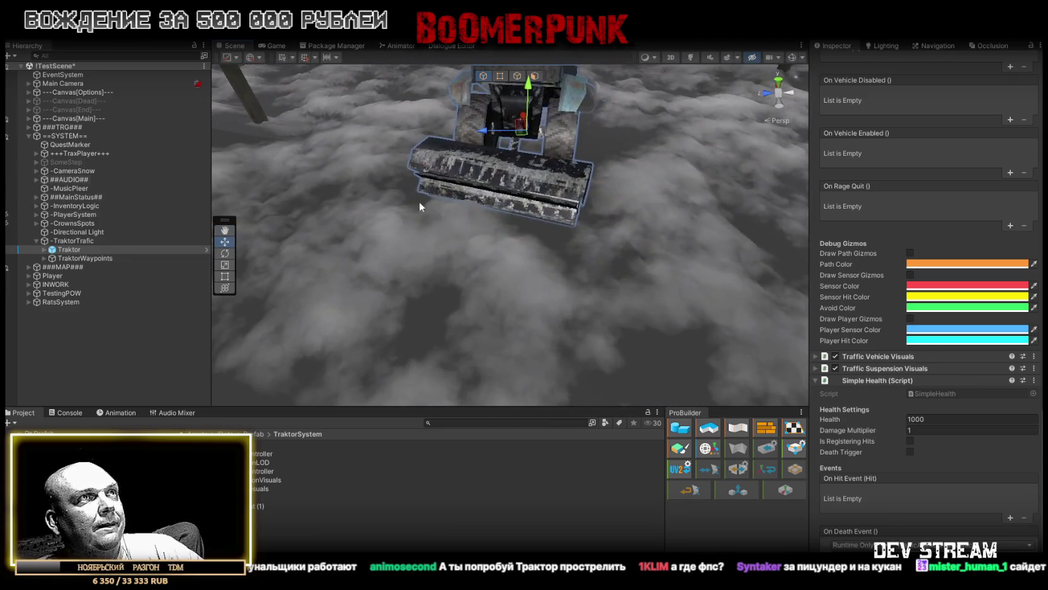
click(557, 207)
drag(628, 191, 543, 202)
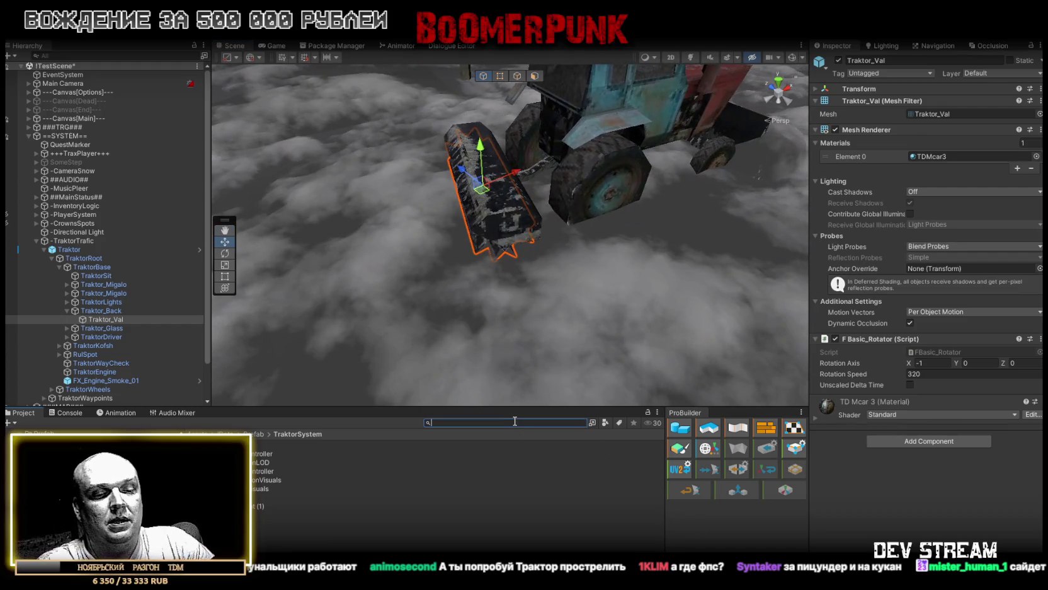
Step: Search the Project for 'snow' and filter the results to Prefab assets
text(т)
key(BackSpace)
key(BackSpace)
key(BackSpace)
text(snow)
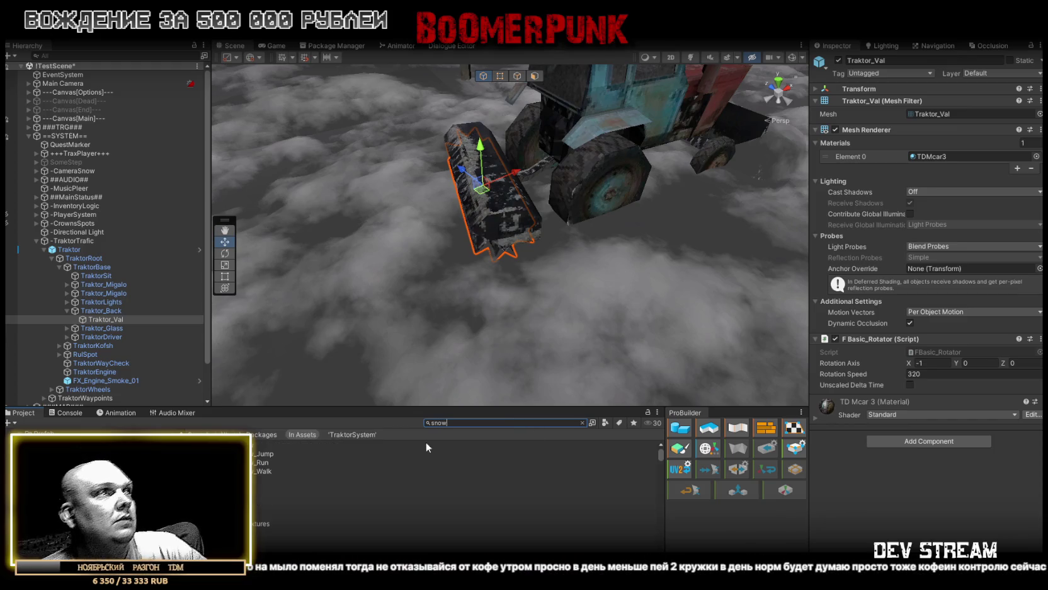
click(604, 424)
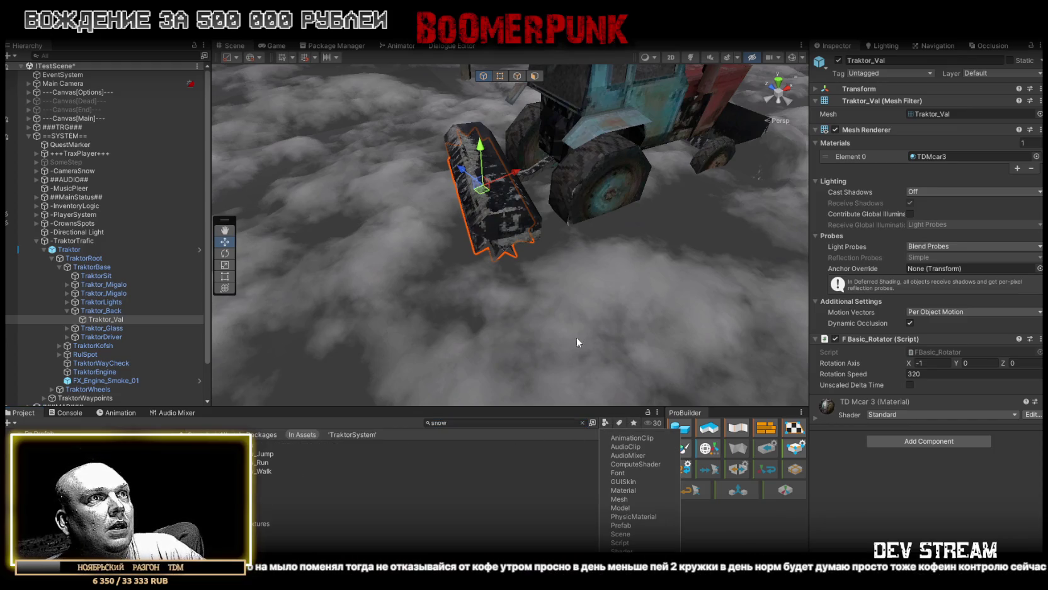
click(632, 524)
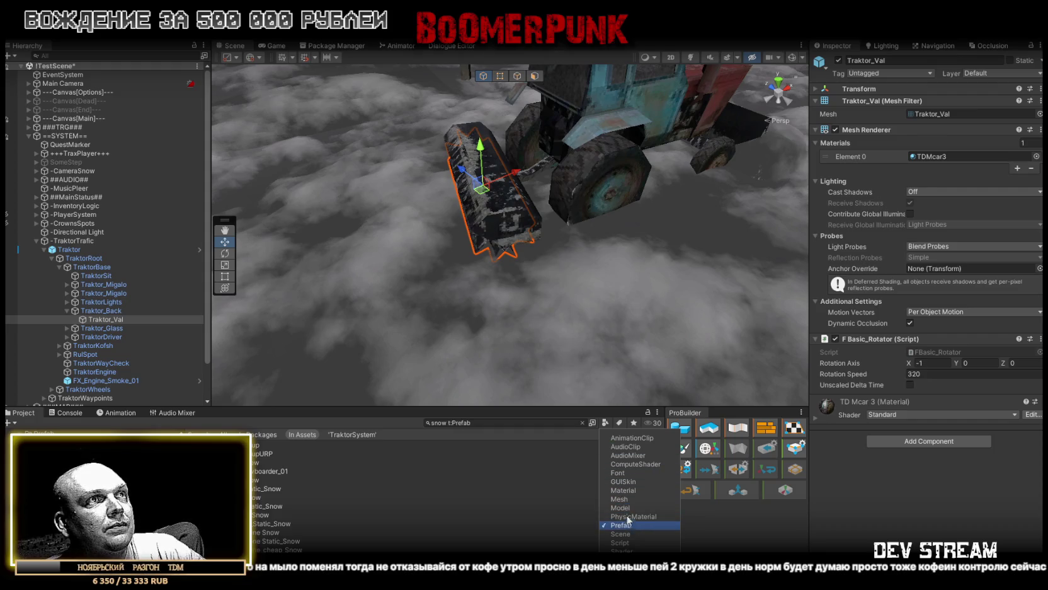
Step: Preview the snow prefab results, then clear the search to browse the prefab folders
click(378, 444)
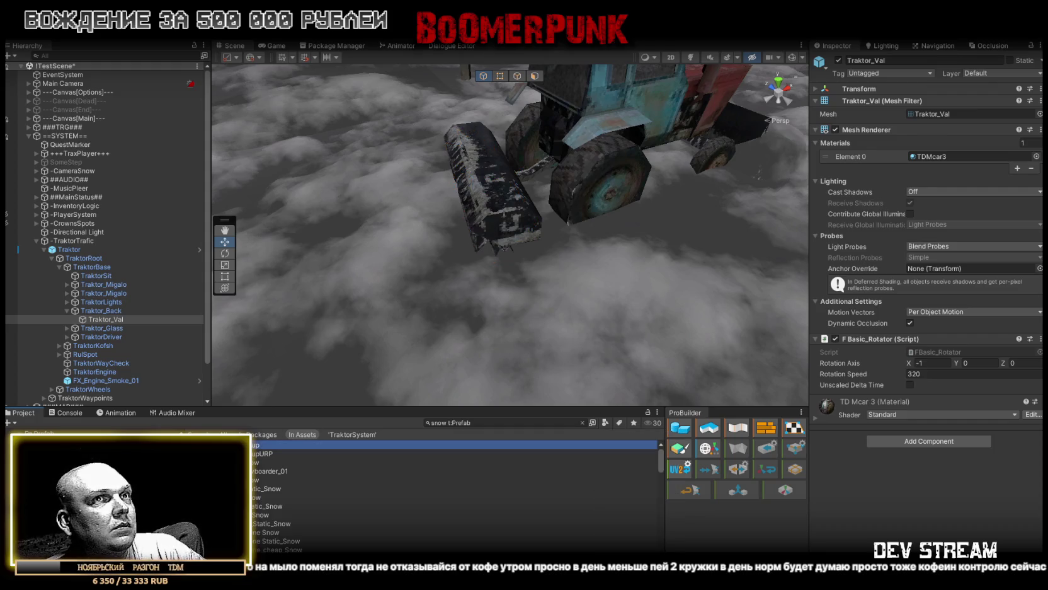
click(378, 453)
click(264, 462)
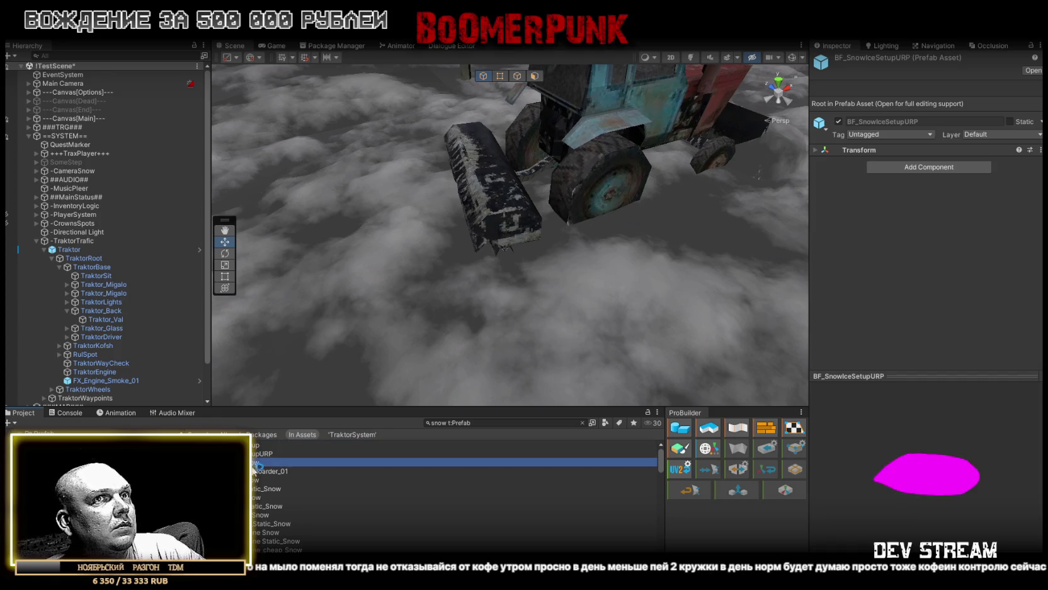
click(264, 470)
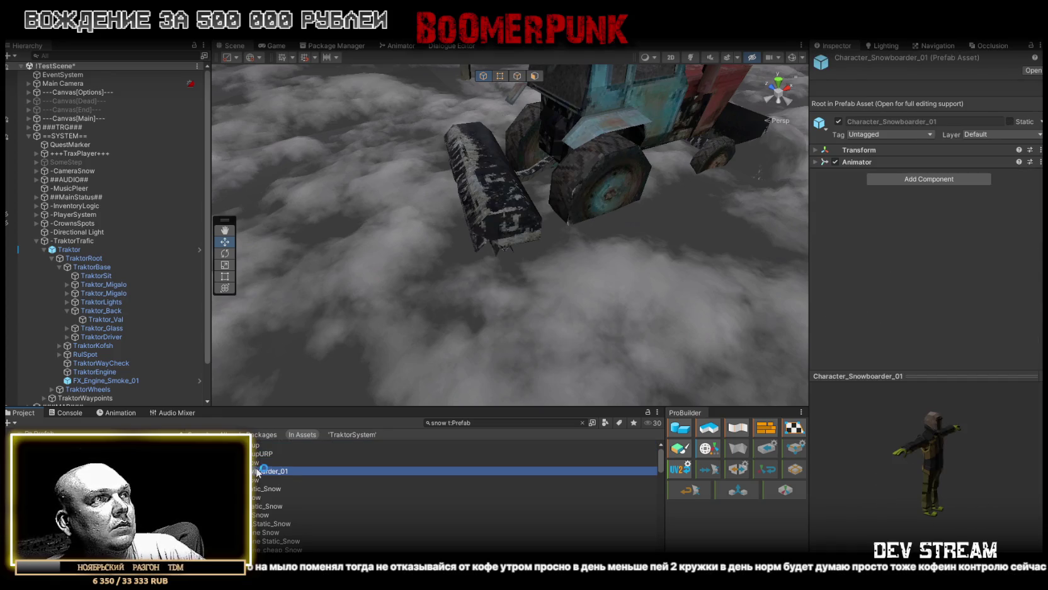
click(257, 479)
click(256, 488)
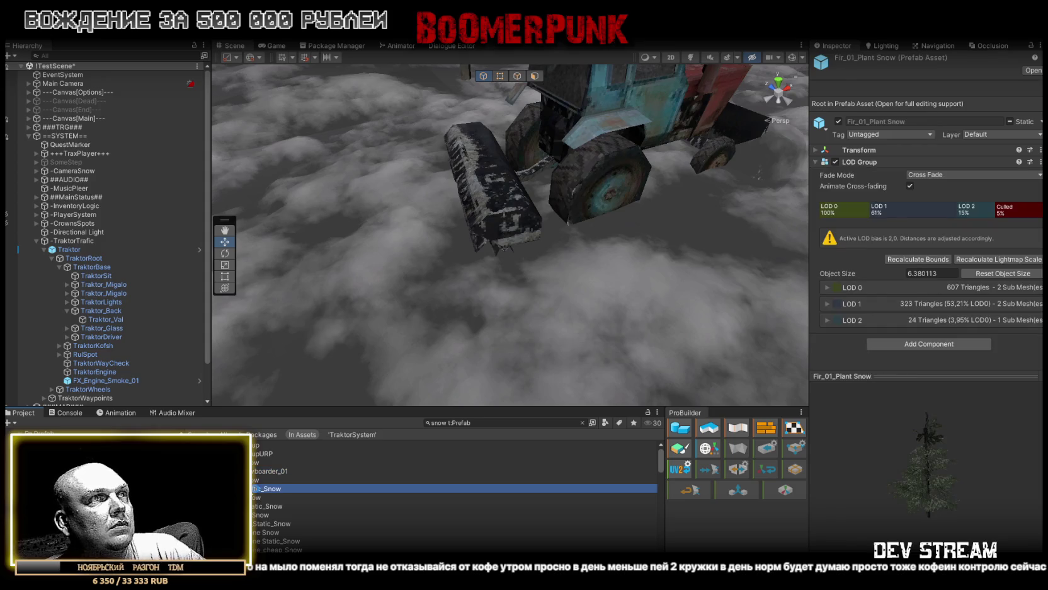
click(257, 480)
click(258, 471)
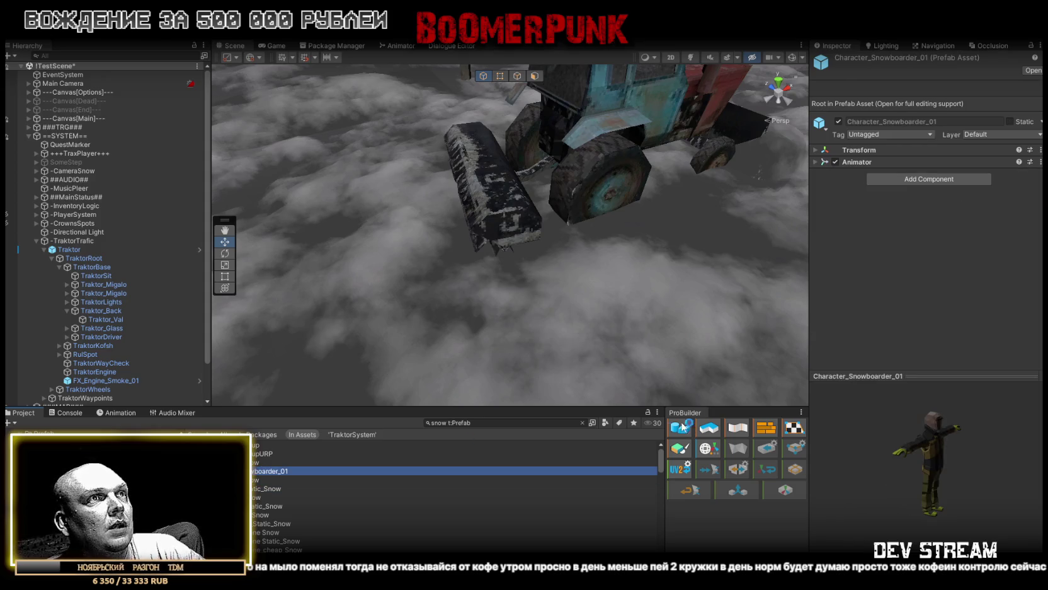
click(504, 423)
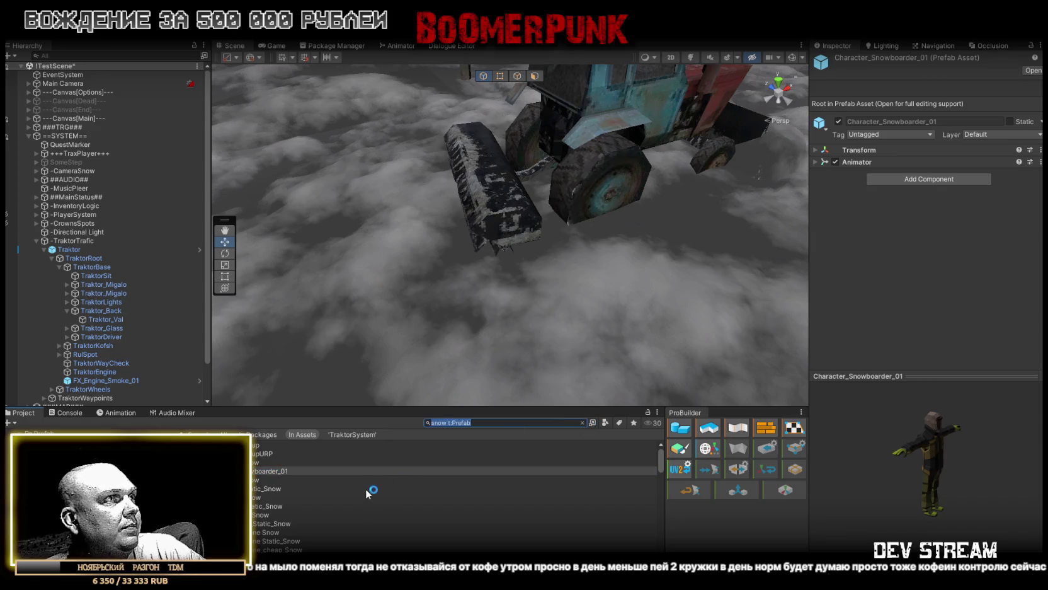
click(582, 423)
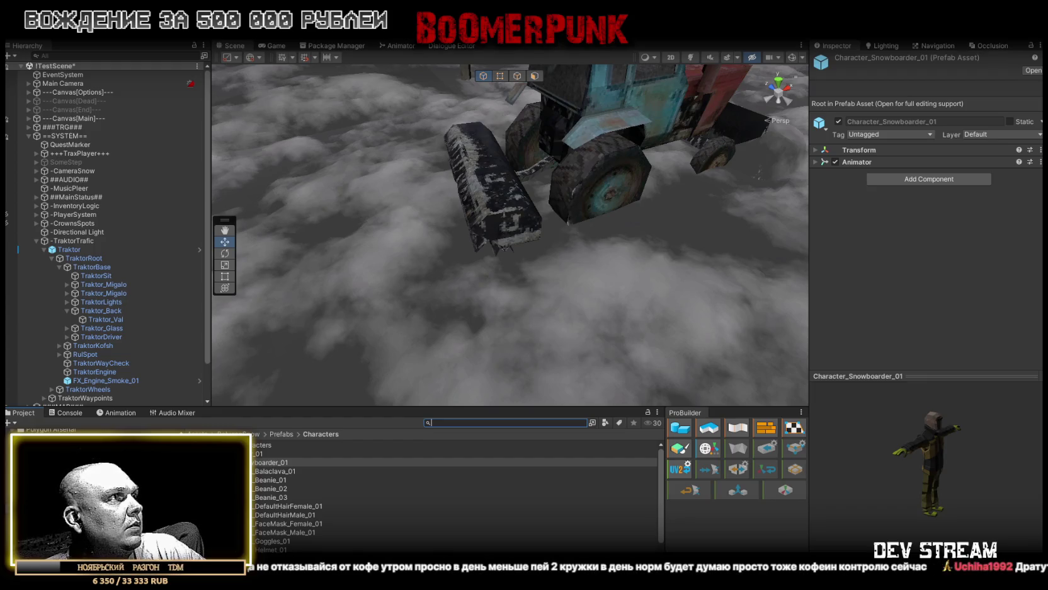
click(57, 479)
Step: Place FX_Snow_Bike, FX_Snow_Bike_02 and FX_Snow_Board in the scene, positioning FX_Snow_Bike_02 beside the blade
mouse_move(259, 454)
mouse_down()
mouse_move(555, 309)
mouse_move(555, 323)
mouse_move(585, 195)
mouse_move(883, 282)
mouse_move(429, 260)
mouse_move(422, 277)
mouse_up()
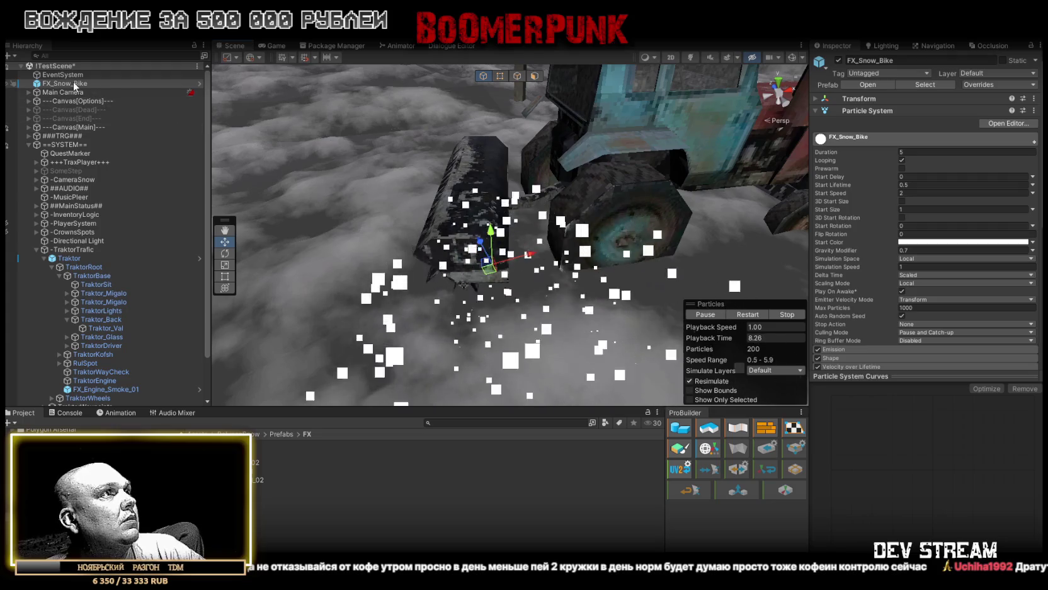
drag(435, 252, 435, 296)
mouse_move(255, 480)
mouse_down()
mouse_move(428, 325)
mouse_move(378, 243)
mouse_up()
drag(440, 283, 518, 281)
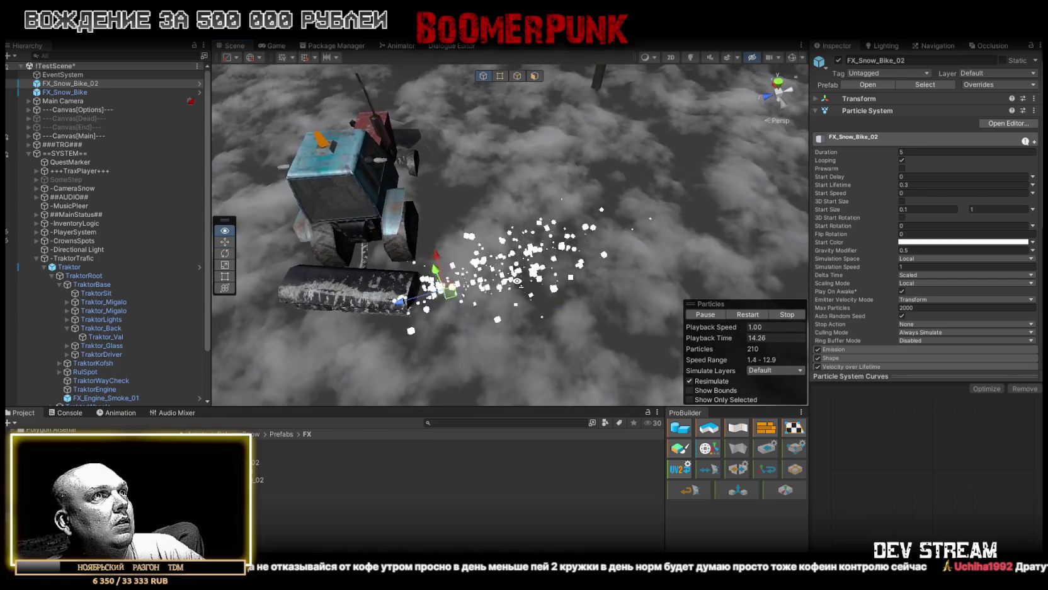
mouse_move(259, 470)
mouse_down()
mouse_move(494, 314)
mouse_move(495, 287)
mouse_move(485, 286)
mouse_move(507, 279)
mouse_up()
Step: Delete the FX_Snow_Bike and FX_Snow_Board effects, keeping FX_Snow_Bike_02 selected
key(Delete)
click(71, 93)
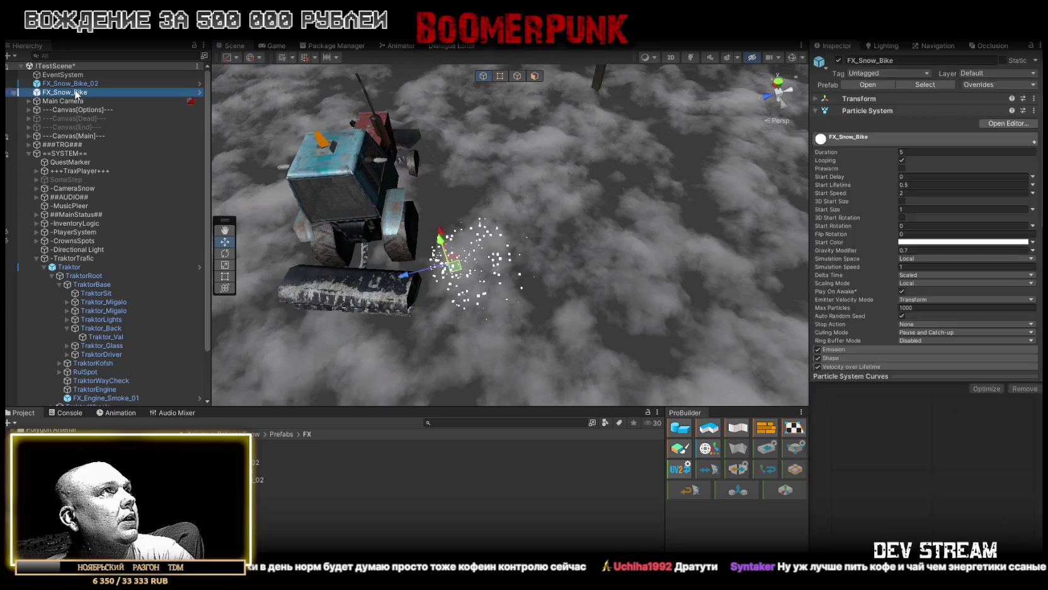
key(Delete)
click(79, 84)
scroll(946, 254, down, 5)
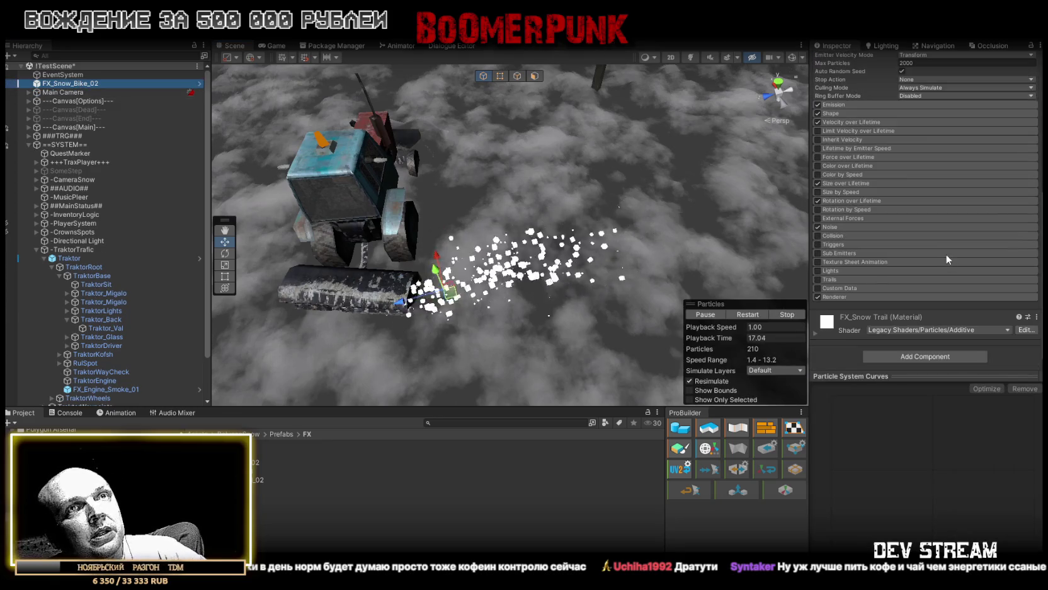
Step: Set the FX_Snow Trail tint to opaque 373737 (alpha 255, RGB 55) and replay the spray
click(945, 344)
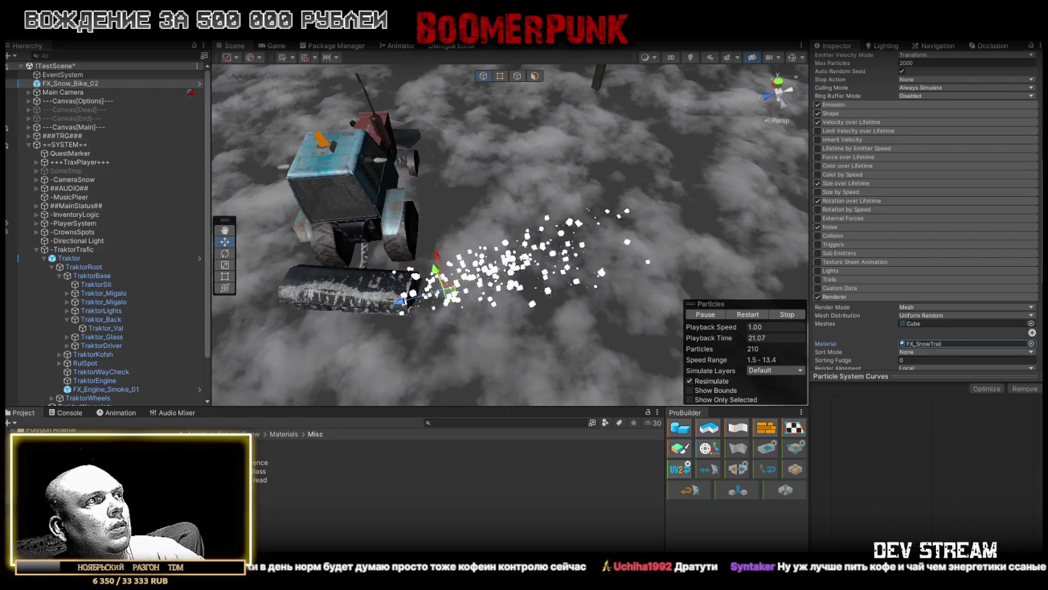
click(260, 452)
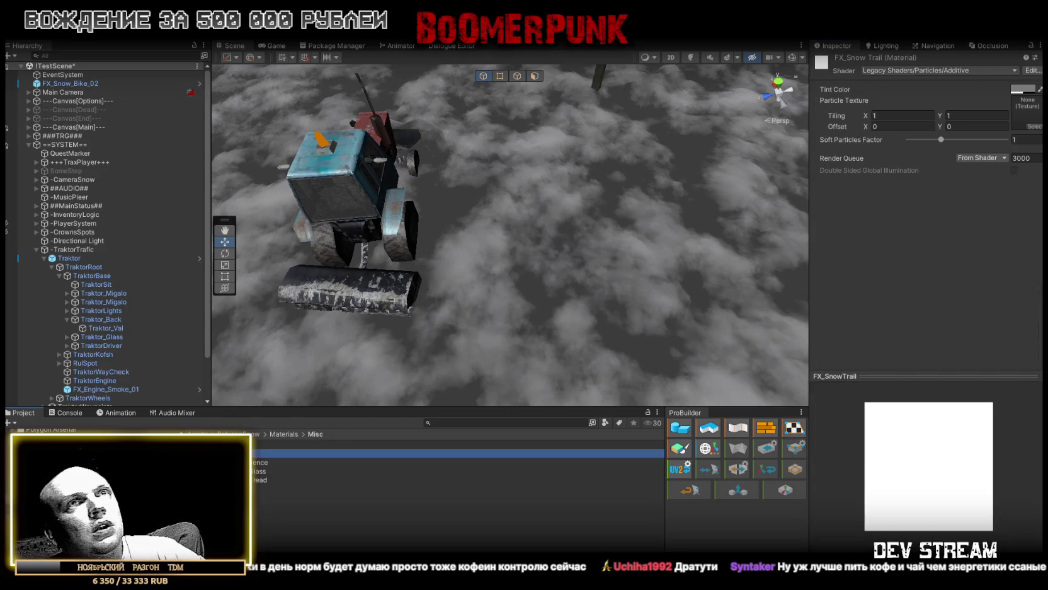
click(1023, 90)
drag(1005, 300, 1011, 301)
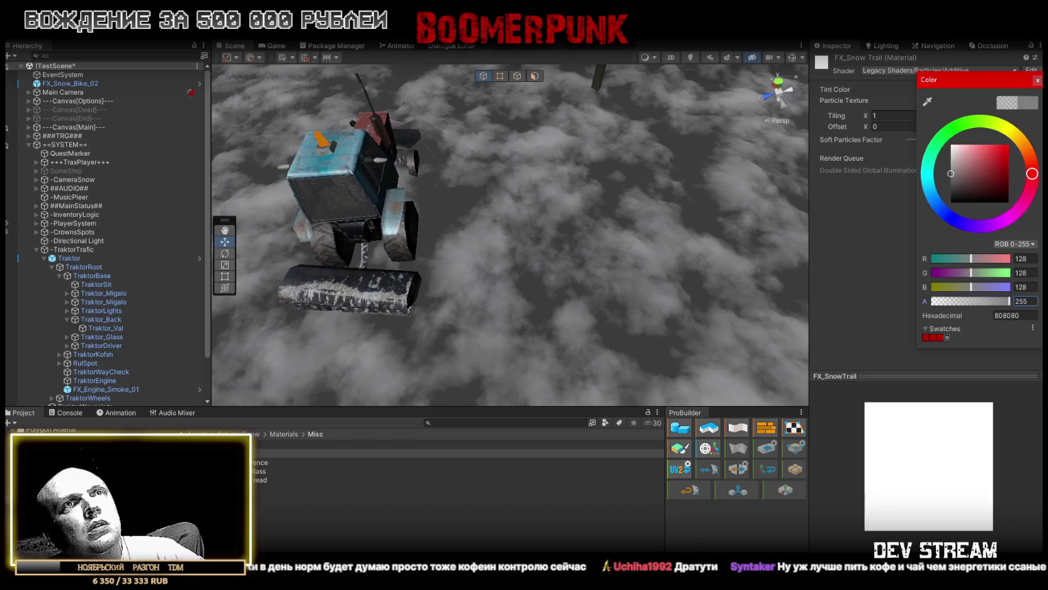
drag(960, 180, 938, 188)
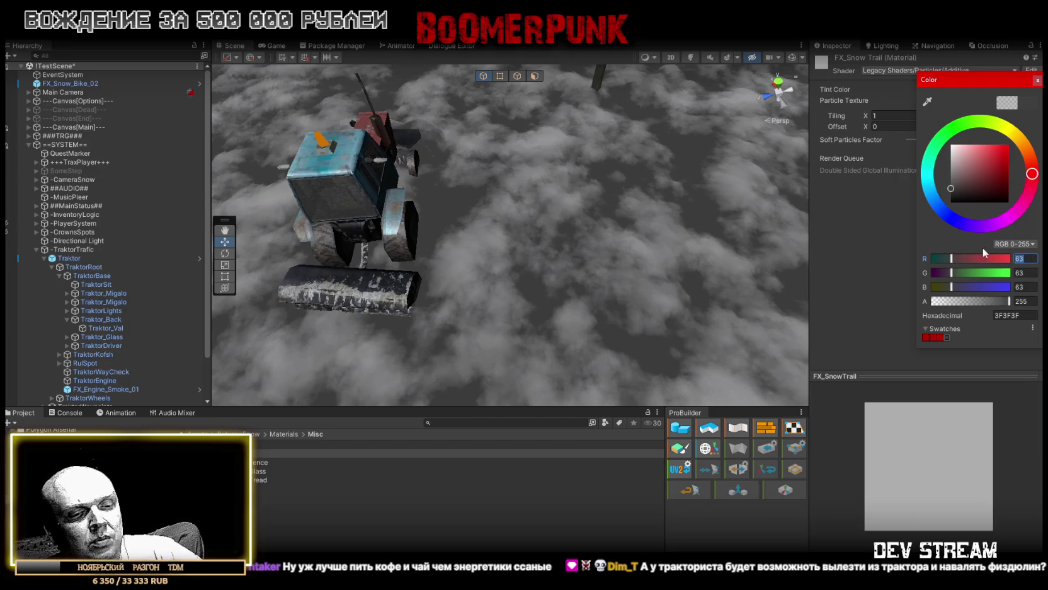
text(55)
key(Tab)
text(55)
key(Tab)
text(55)
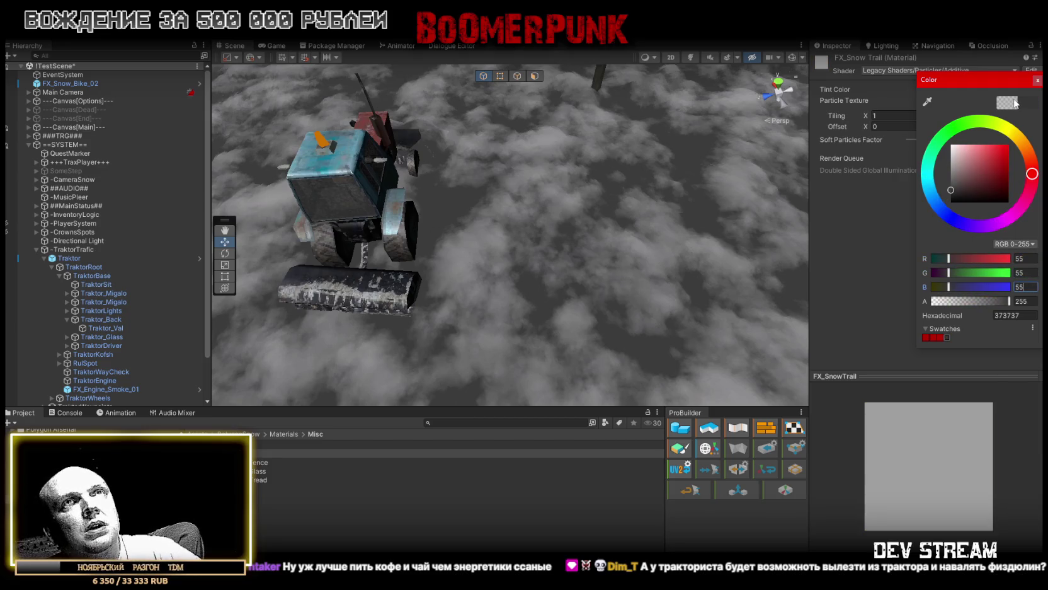
click(1036, 81)
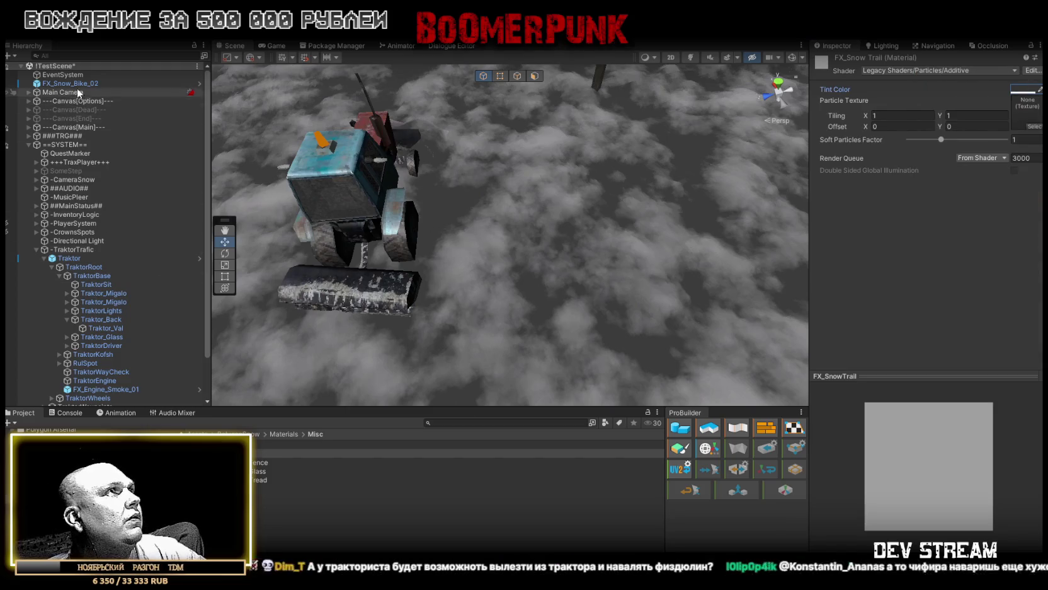
click(75, 84)
click(747, 315)
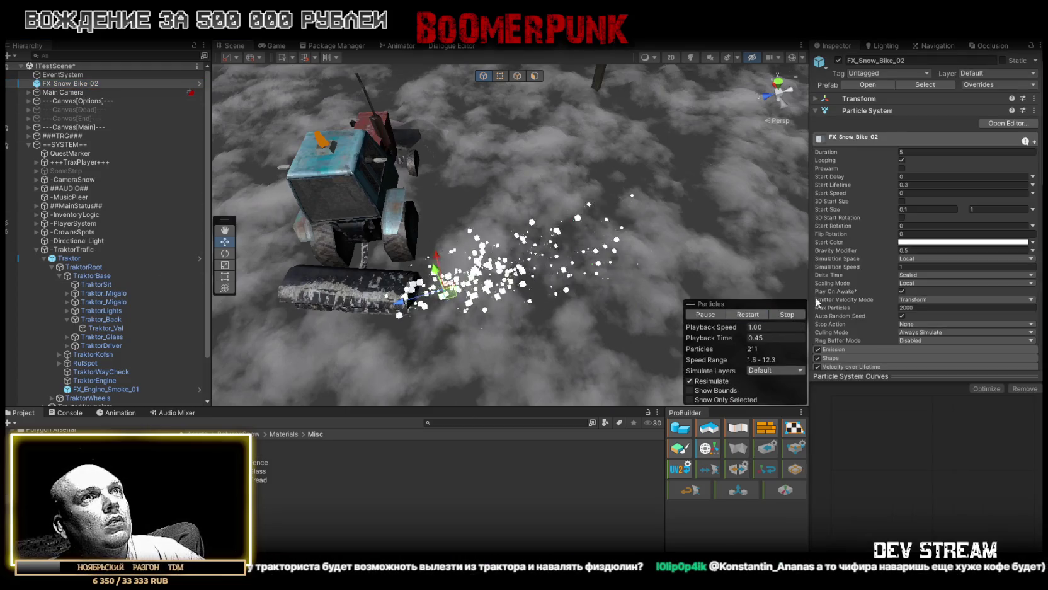
Step: Darken the FX_Snow Trail tint to 191919 (RGB 25) and restart the FX_Snow_Bike_02 spray
scroll(648, 169, down, 10)
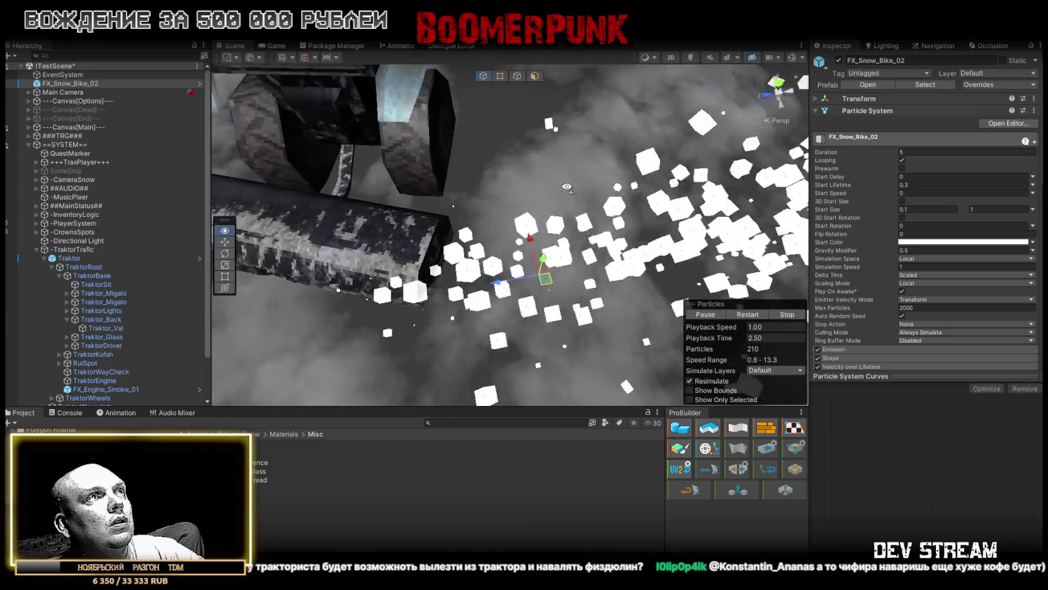
scroll(931, 323, down, 5)
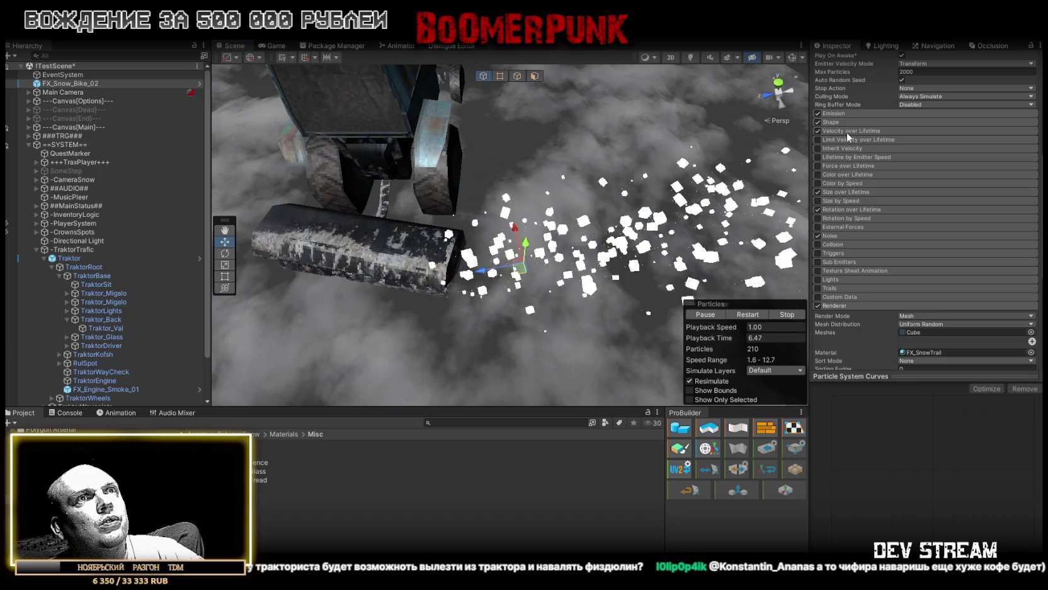
click(923, 351)
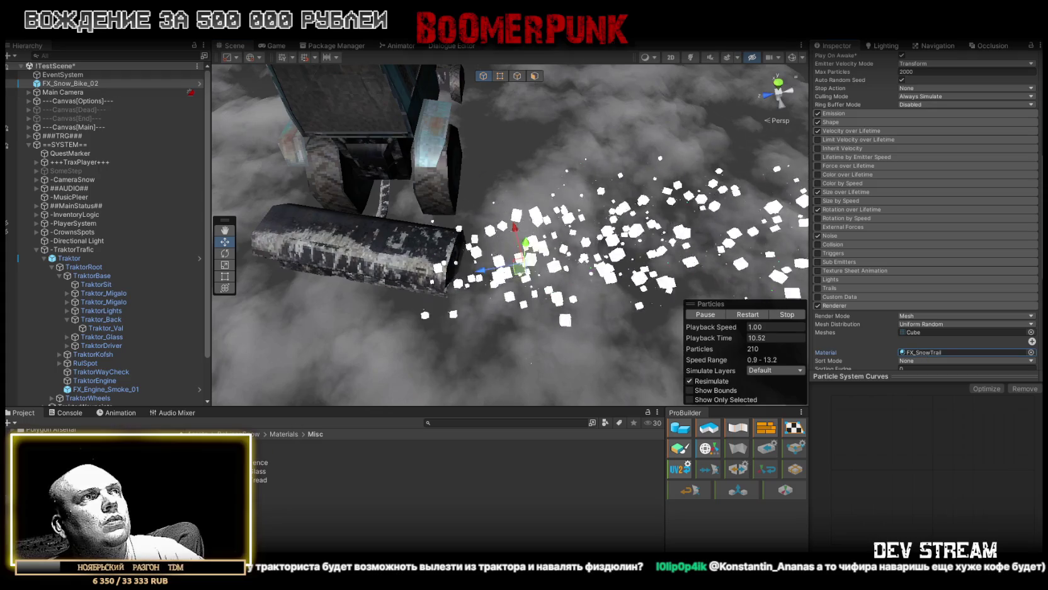
click(287, 453)
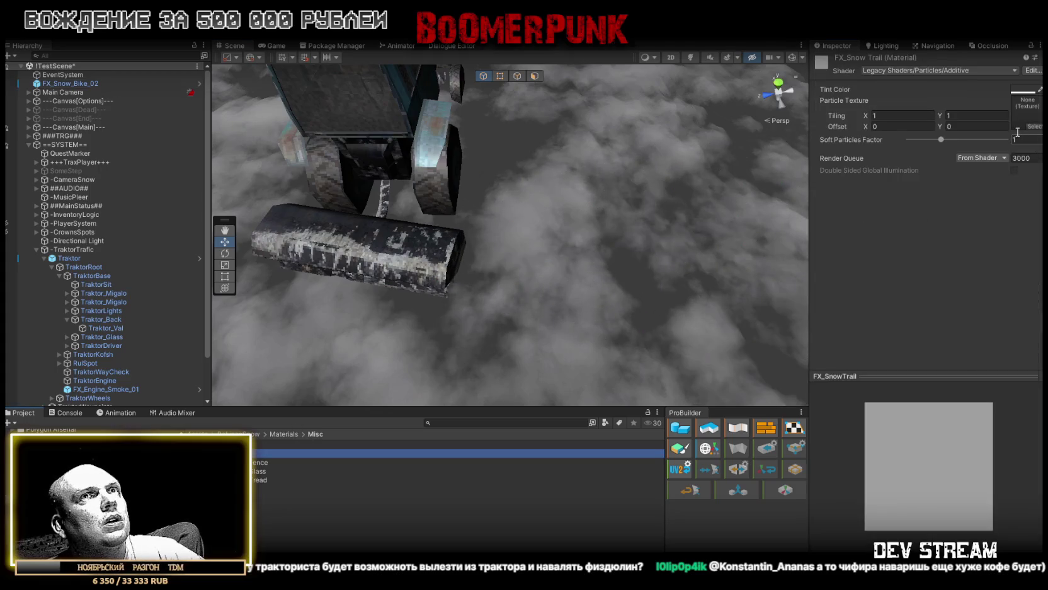
click(1023, 90)
drag(958, 189, 951, 196)
text(25)
key(Tab)
text(25)
key(Tab)
text(25)
click(1038, 80)
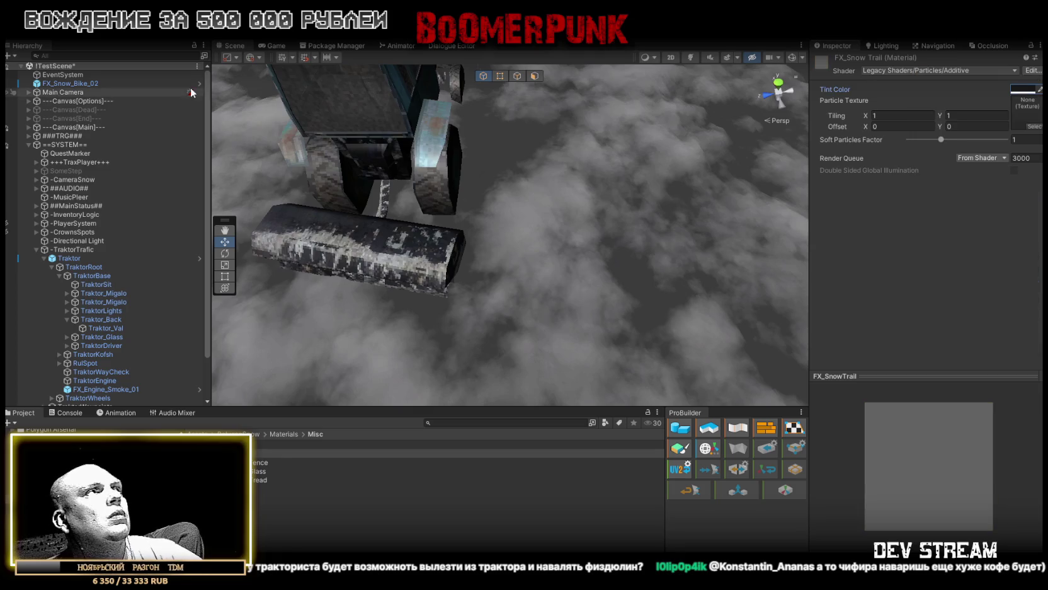
click(88, 84)
click(755, 315)
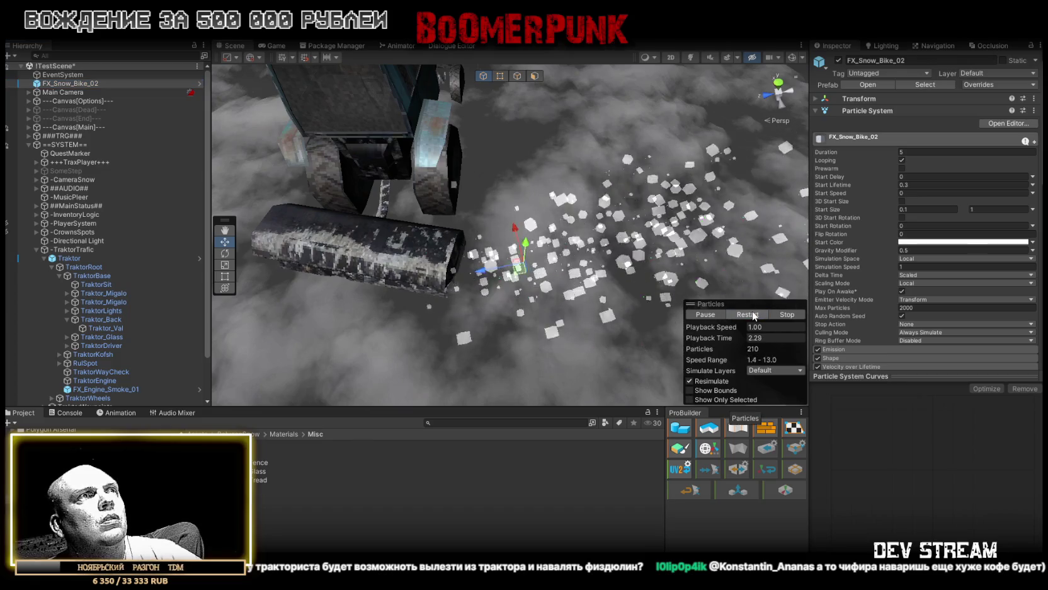
Step: Recheck the FX_Snow Trail material, then bring up FX_Snow_Bike_02's renderer material picker
mouse_move(847, 290)
mouse_move(878, 274)
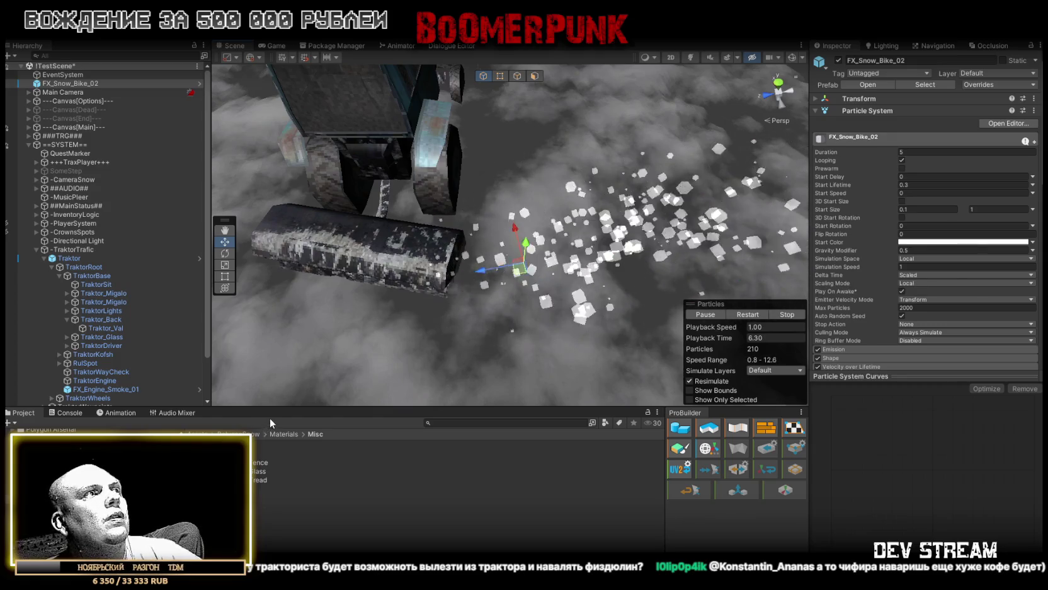
click(258, 453)
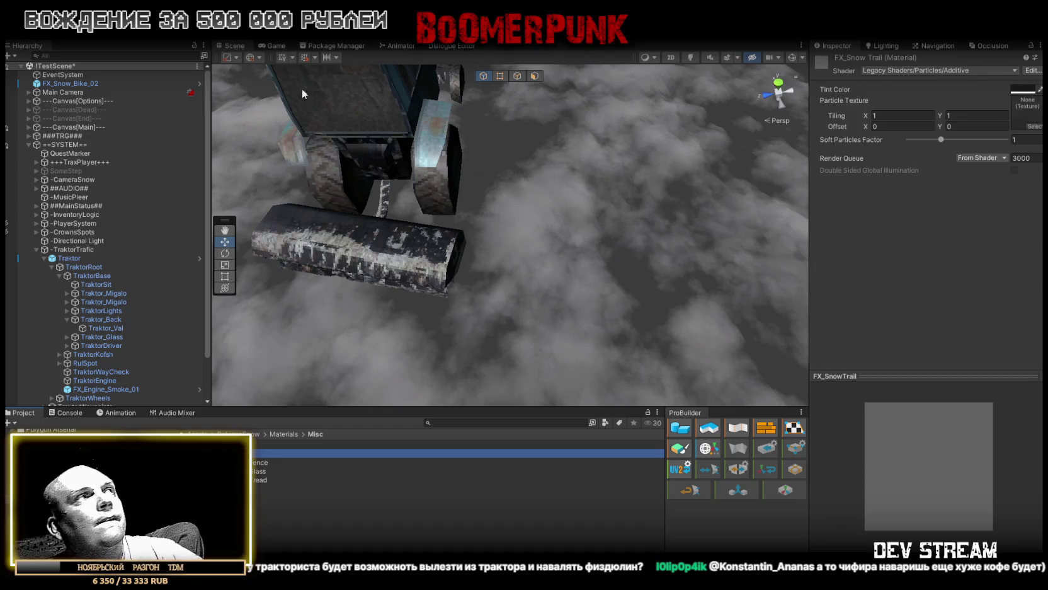
click(52, 84)
scroll(958, 301, down, 10)
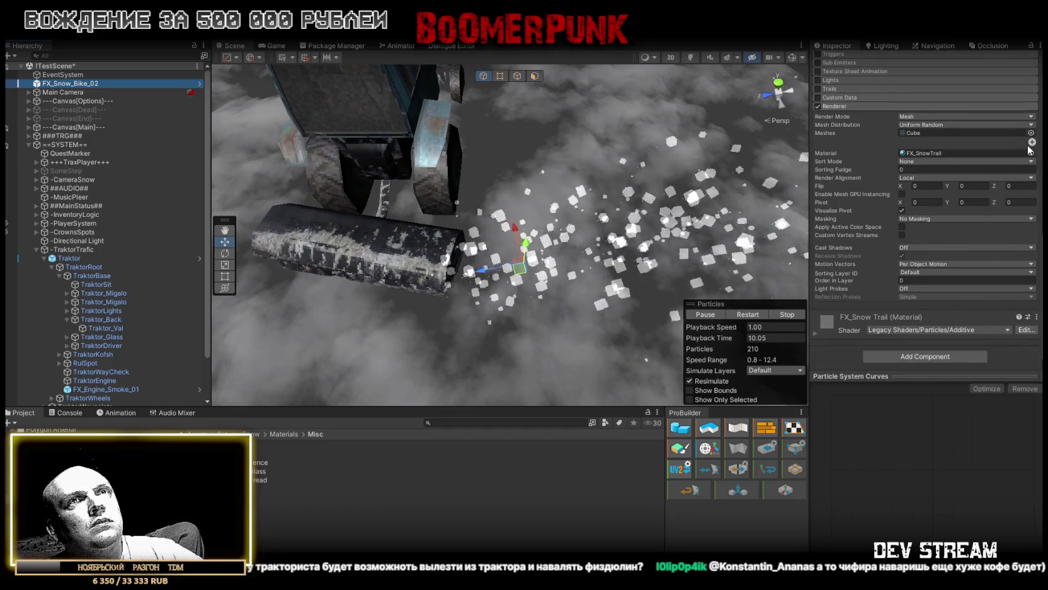
click(1031, 154)
Step: Filter the material picker by 'default' and assign Default-Particle to FX_Snow_Bike_02's renderer
text(default)
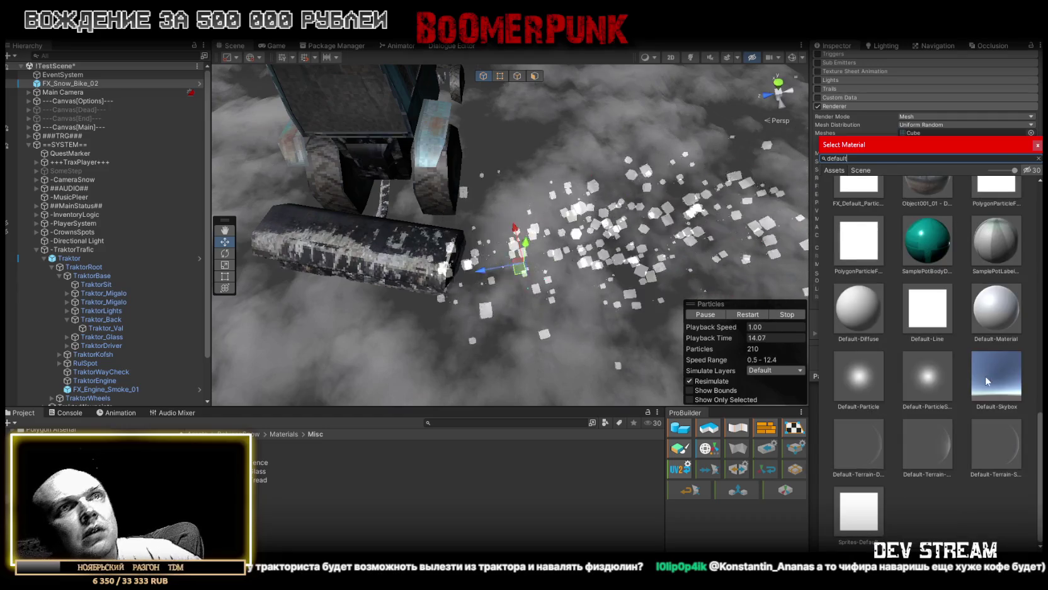
scroll(981, 352, up, 10)
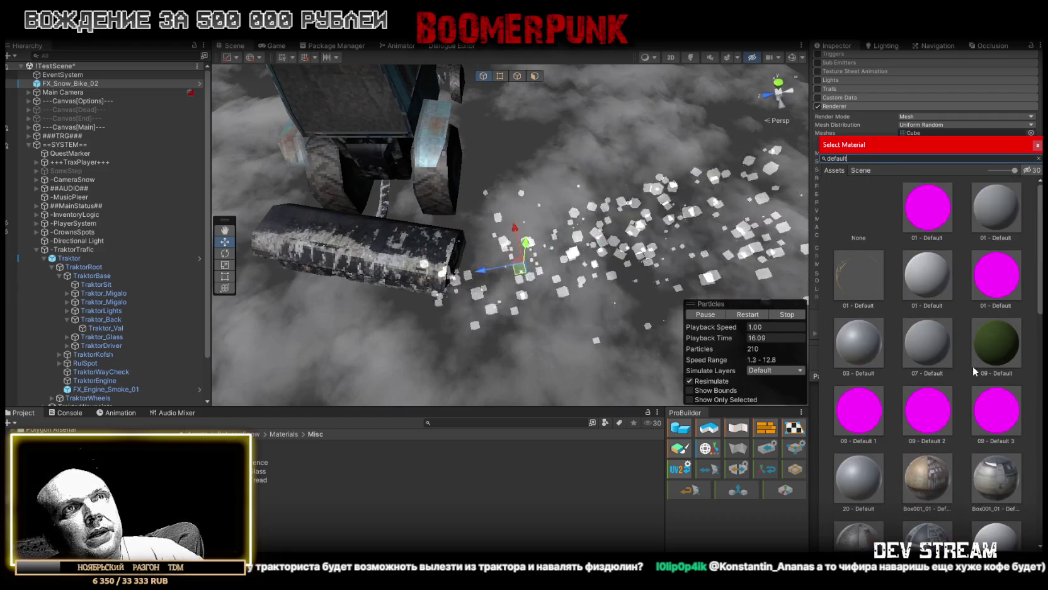
scroll(972, 368, down, 10)
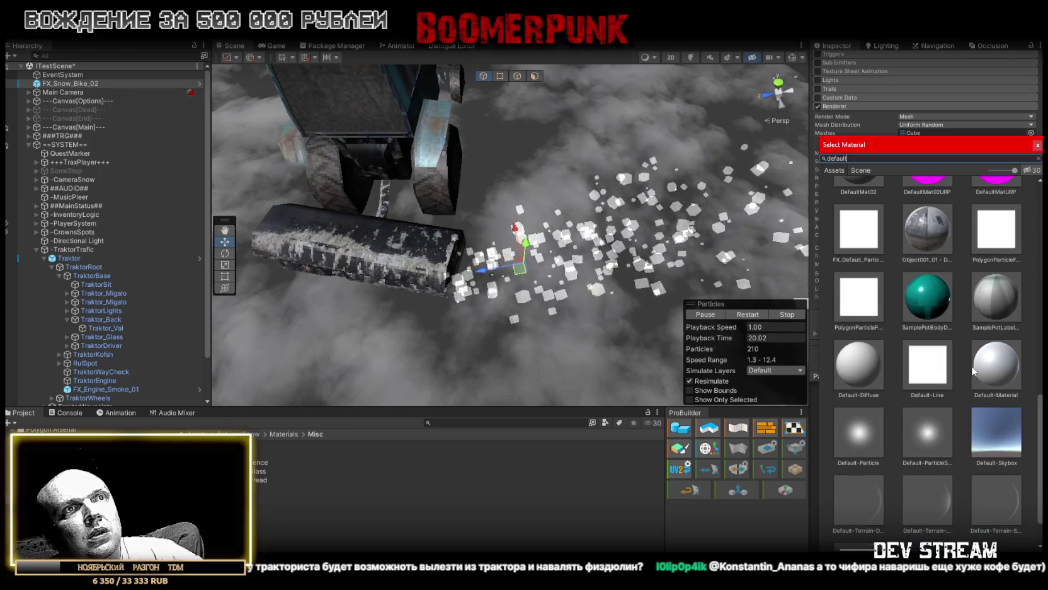
double_click(865, 431)
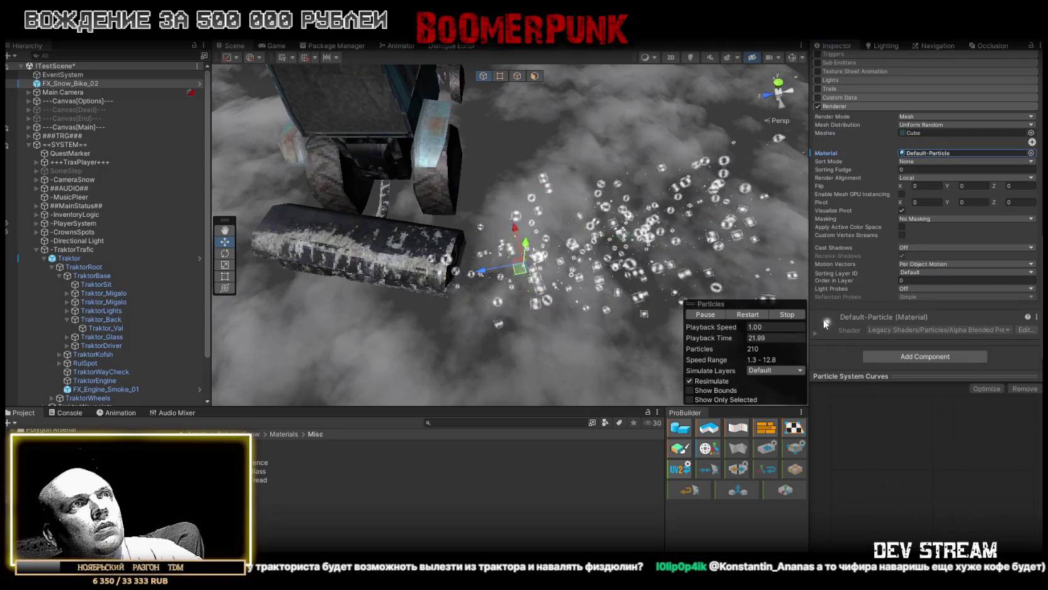
Step: Switch the snow spray's Render Mode from Mesh to Billboard and inspect the flakes around the tractor
mouse_move(693, 251)
mouse_down()
mouse_move(584, 179)
mouse_move(529, 192)
mouse_up()
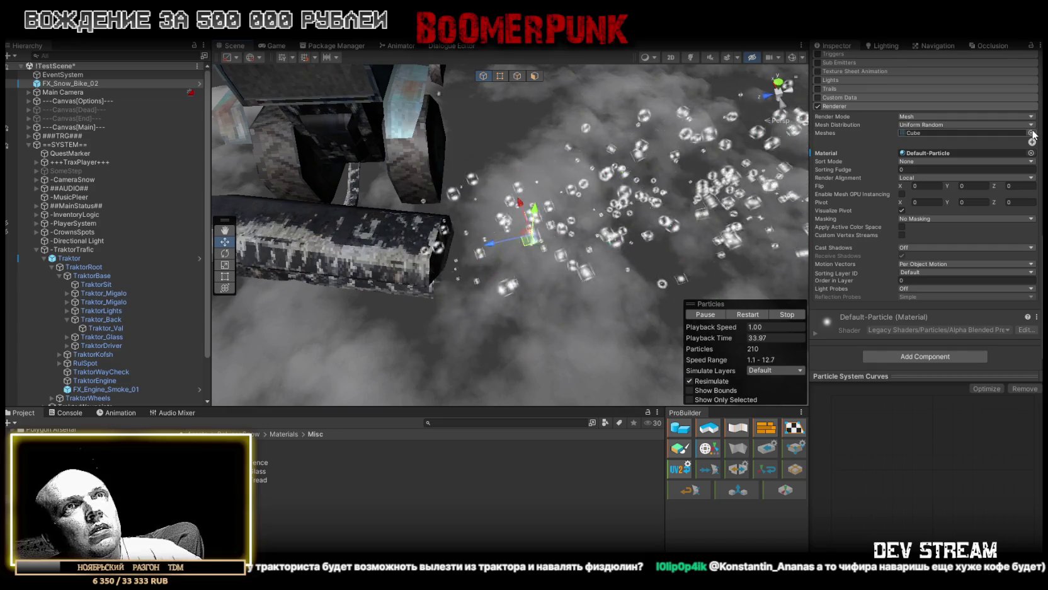
click(1012, 116)
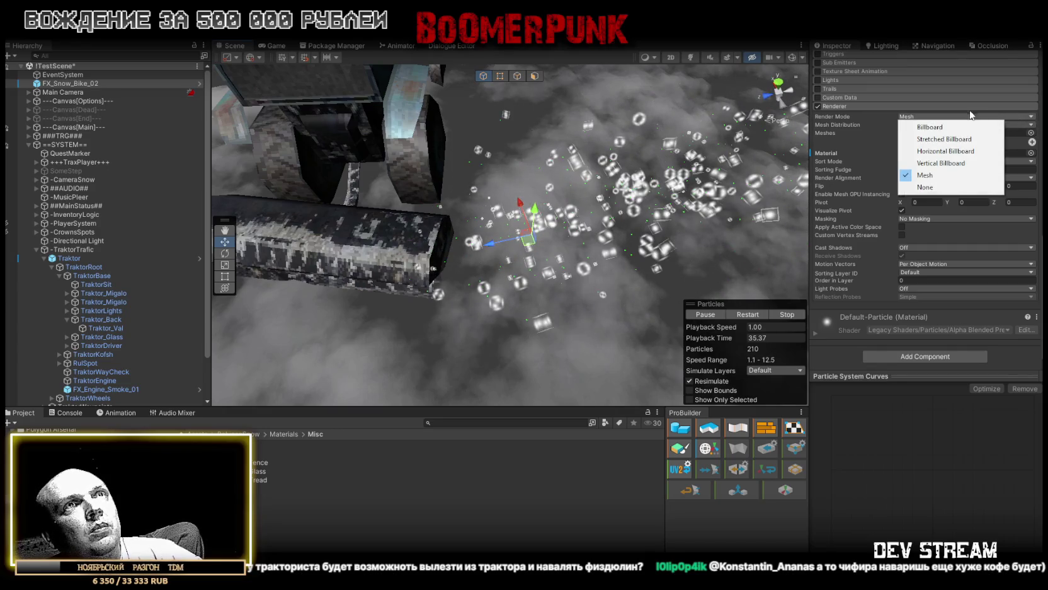
click(958, 128)
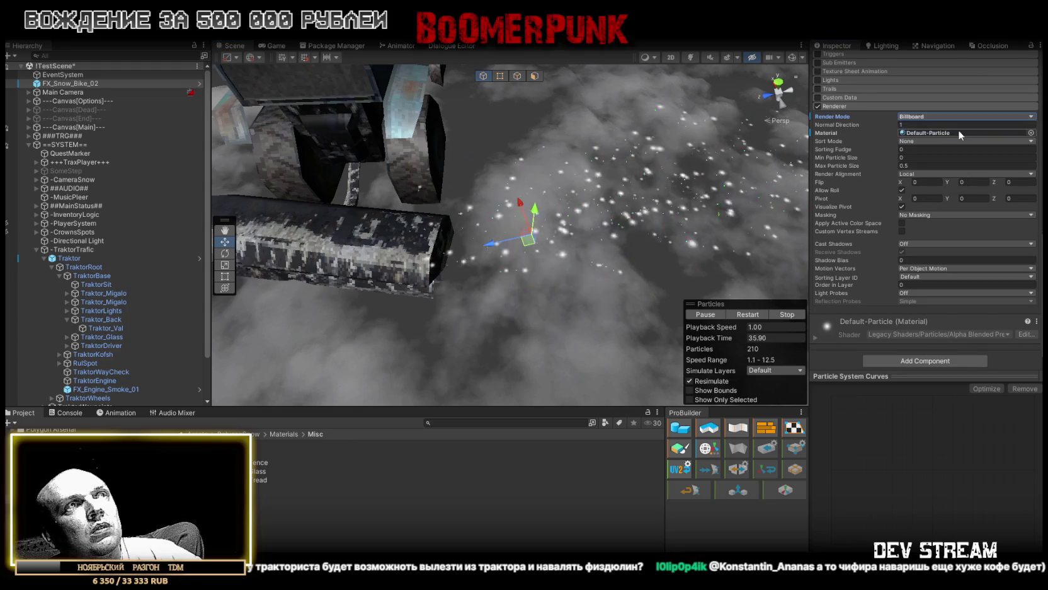
drag(504, 208, 434, 214)
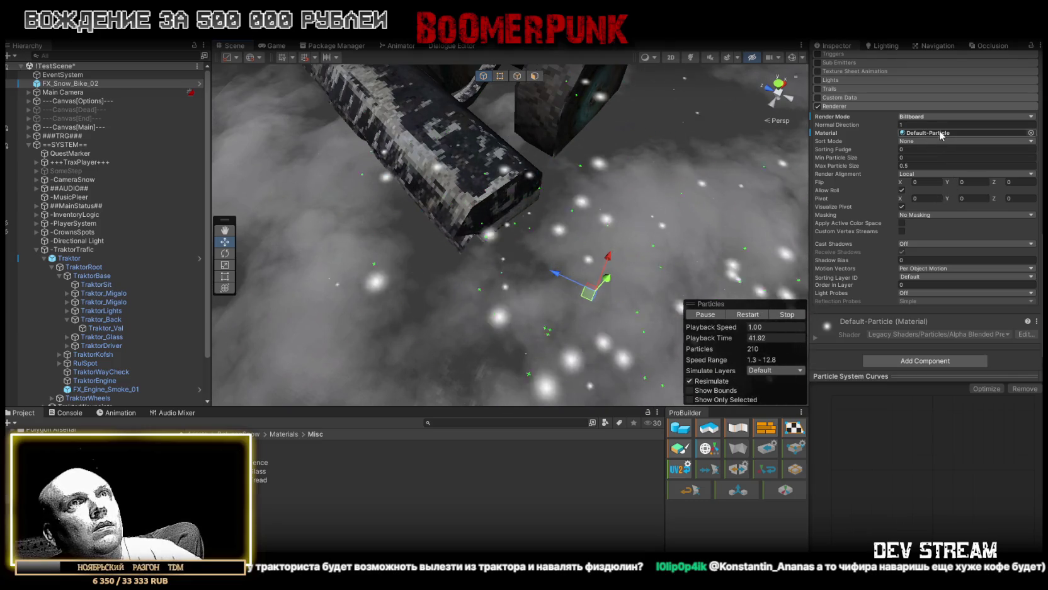
drag(570, 195, 546, 171)
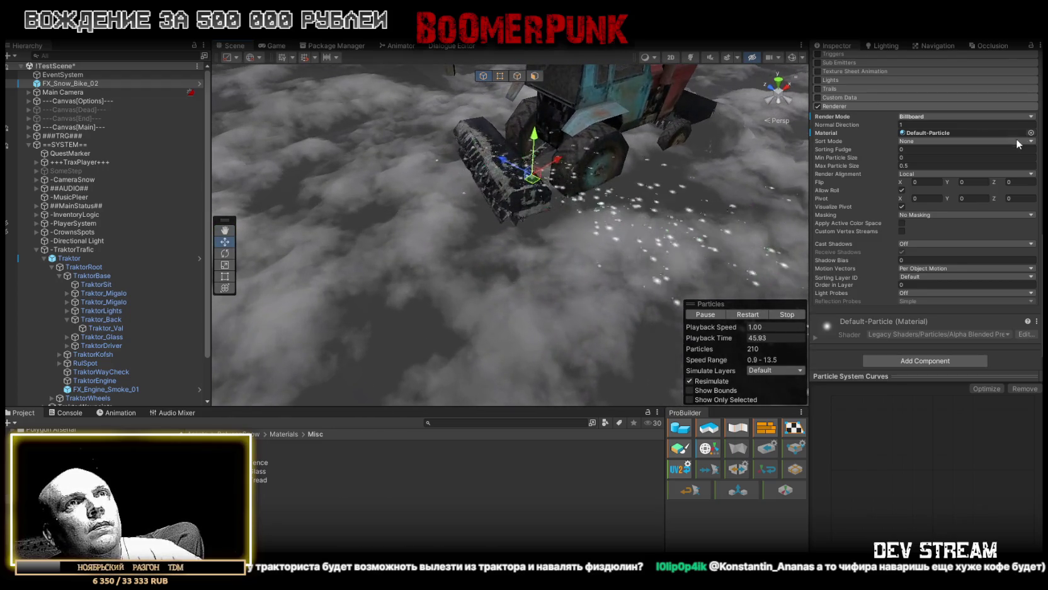
click(1031, 133)
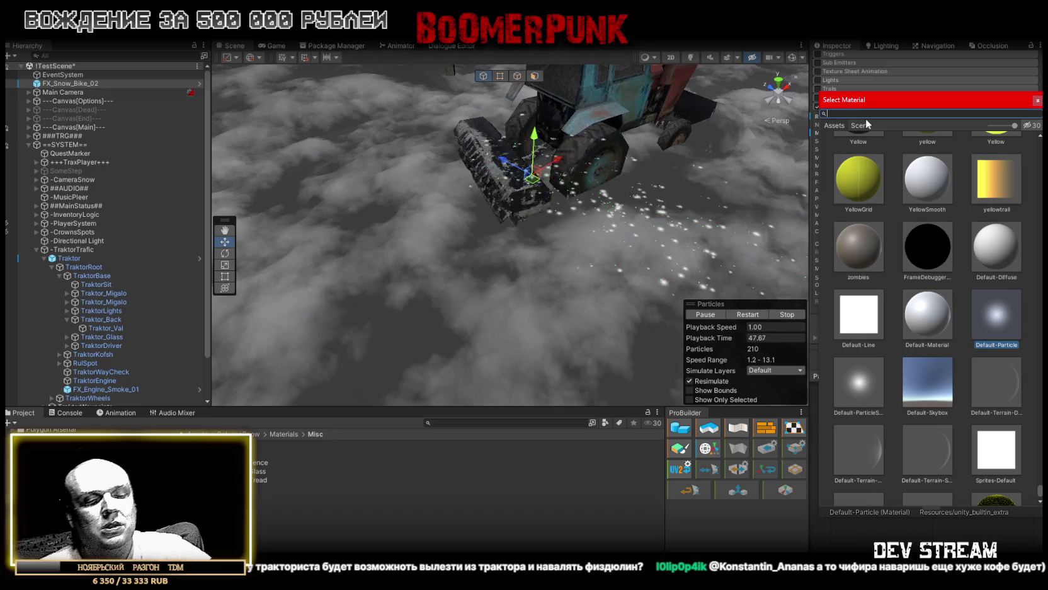
Step: Try the fire_pixel_retro MULTI and ADD materials, then delete FX_Snow_Bike_02 from the scene
text(pix)
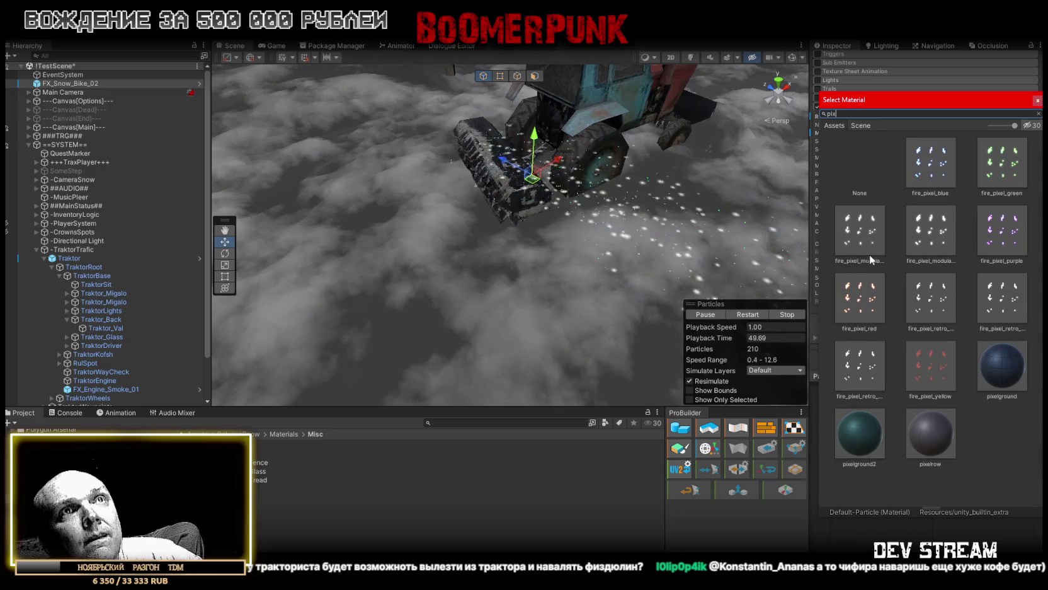
click(864, 372)
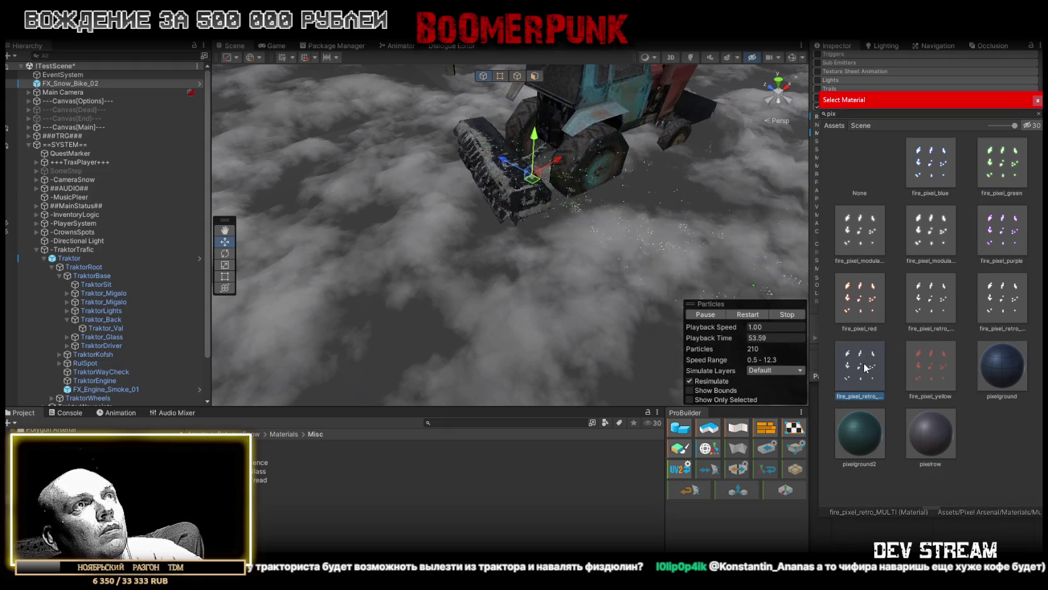
click(1008, 295)
click(879, 345)
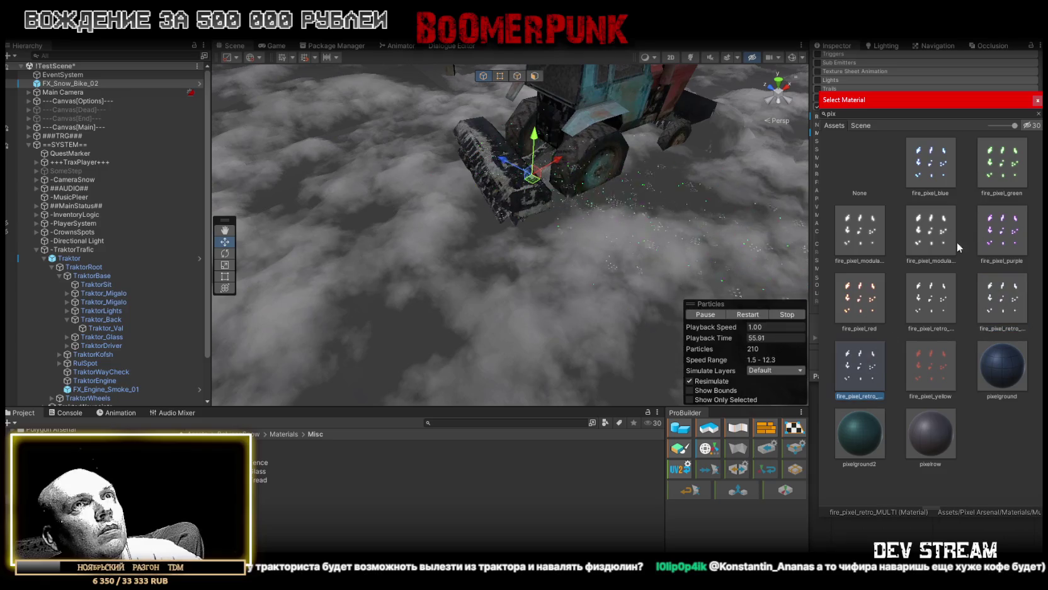
click(1038, 100)
key(Delete)
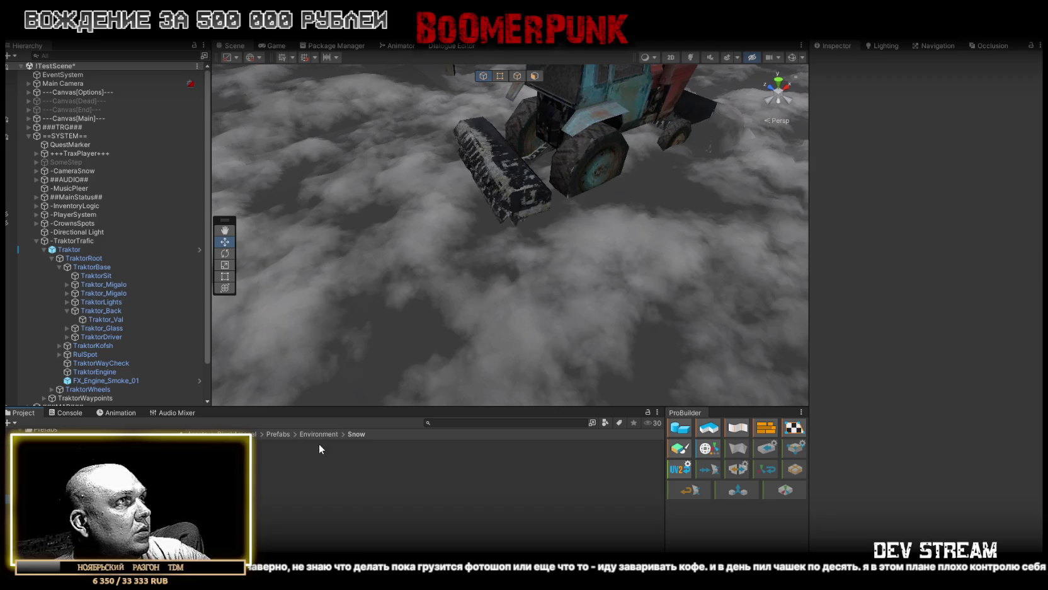
Step: Drop the SnowStormy prefab into the scene and change its emitter shape to Cone
mouse_move(429, 316)
mouse_down()
mouse_move(556, 234)
mouse_move(498, 246)
mouse_up()
scroll(882, 258, down, 5)
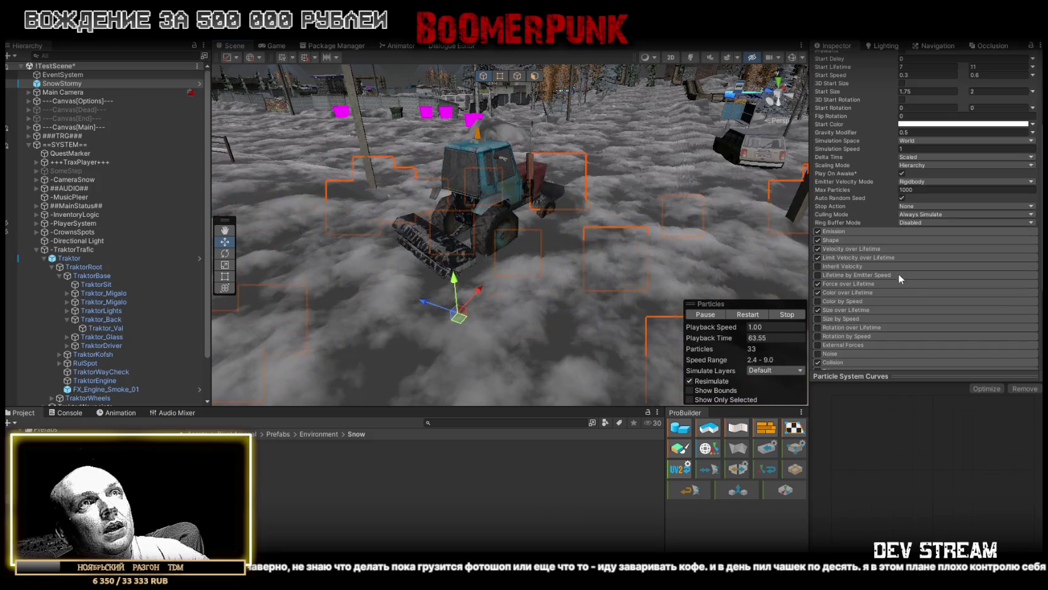
click(843, 238)
click(926, 250)
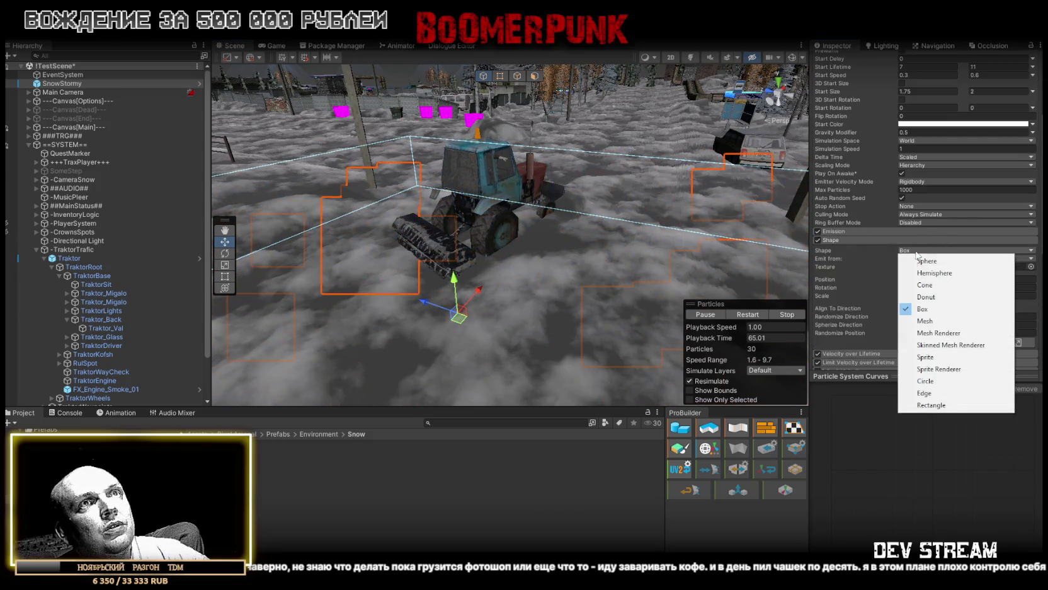
click(944, 285)
mouse_move(560, 194)
mouse_down()
mouse_move(618, 176)
mouse_move(540, 219)
mouse_move(934, 203)
mouse_up()
scroll(948, 268, up, 5)
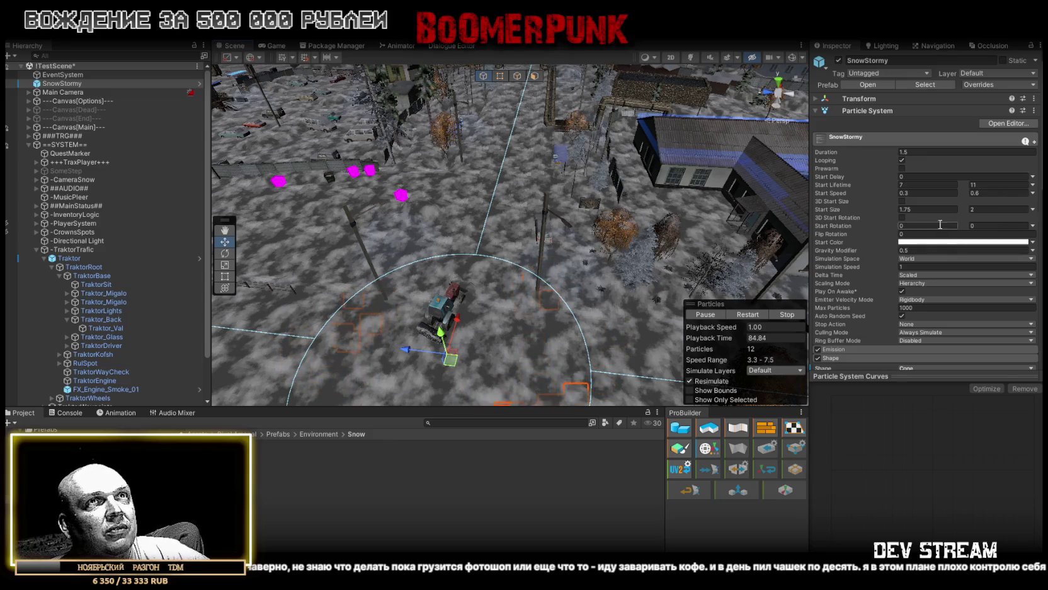
scroll(941, 239, down, 2)
Step: Frame SnowStormy and give its cone an angle of 15, radius 0.1 and scale 1
key(f)
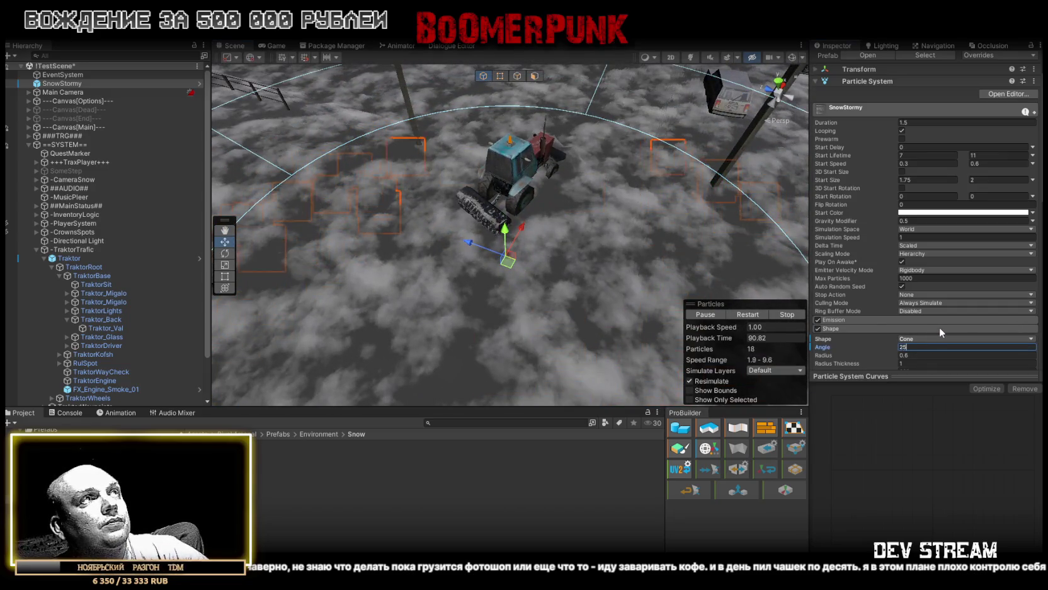
text(25)
scroll(915, 352, down, 4)
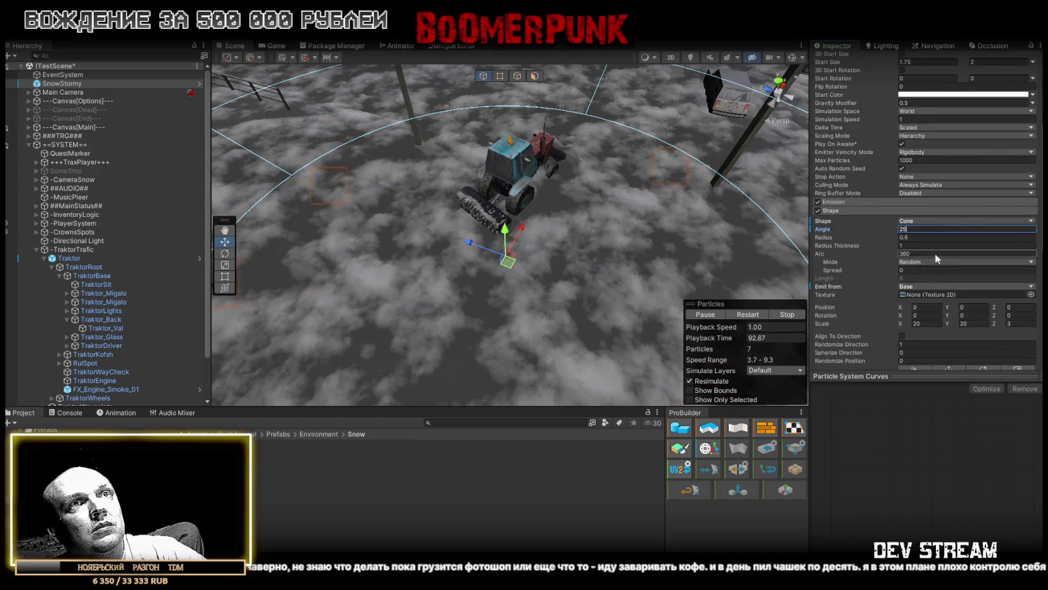
click(927, 323)
text(1)
click(979, 322)
text(1)
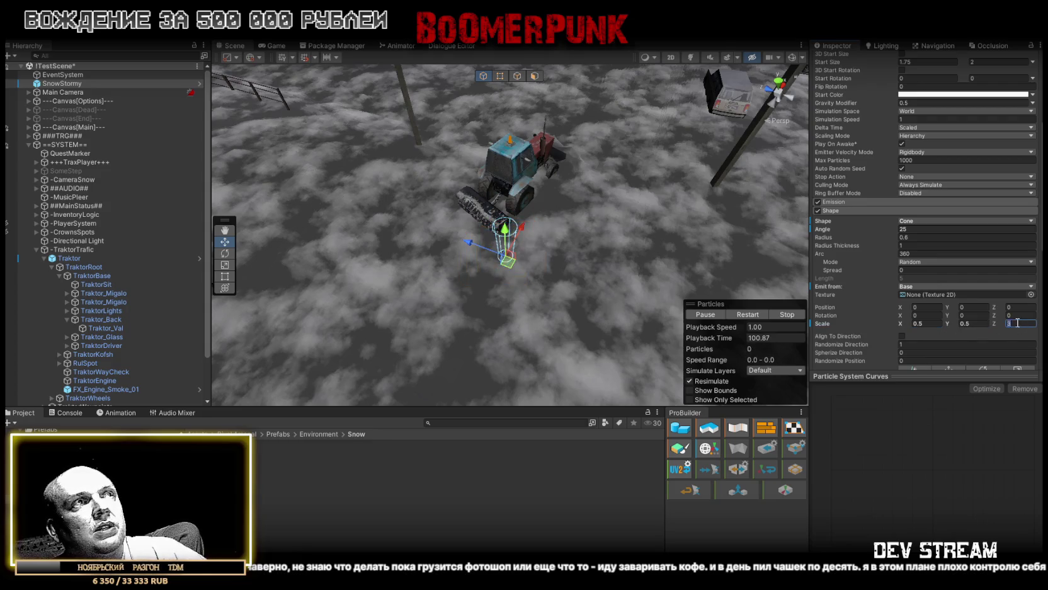
mouse_move(587, 200)
mouse_down()
mouse_move(468, 162)
mouse_move(489, 182)
mouse_up()
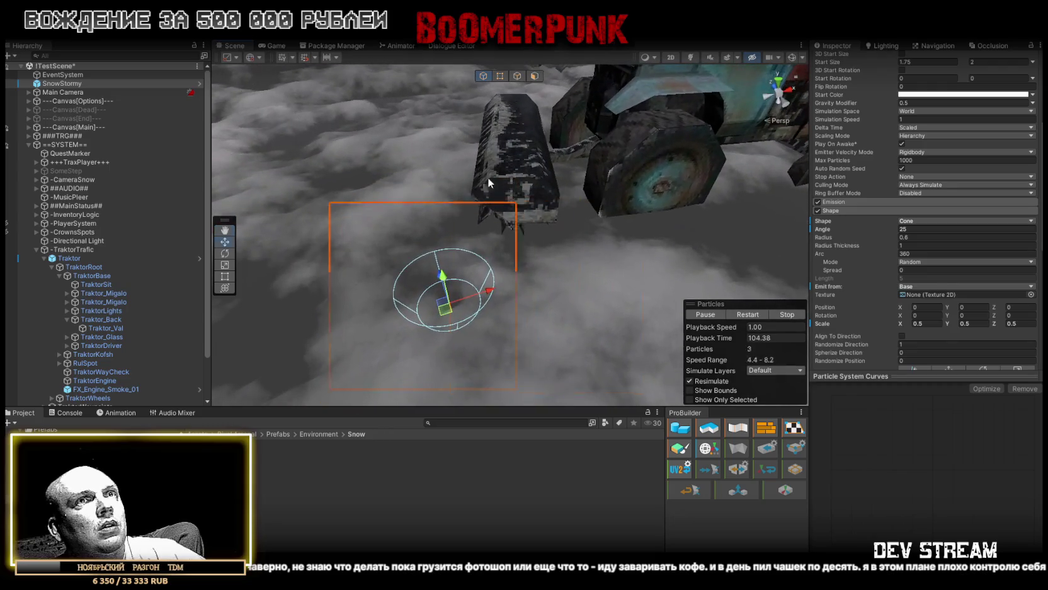
double_click(920, 322)
text(0.1)
click(971, 323)
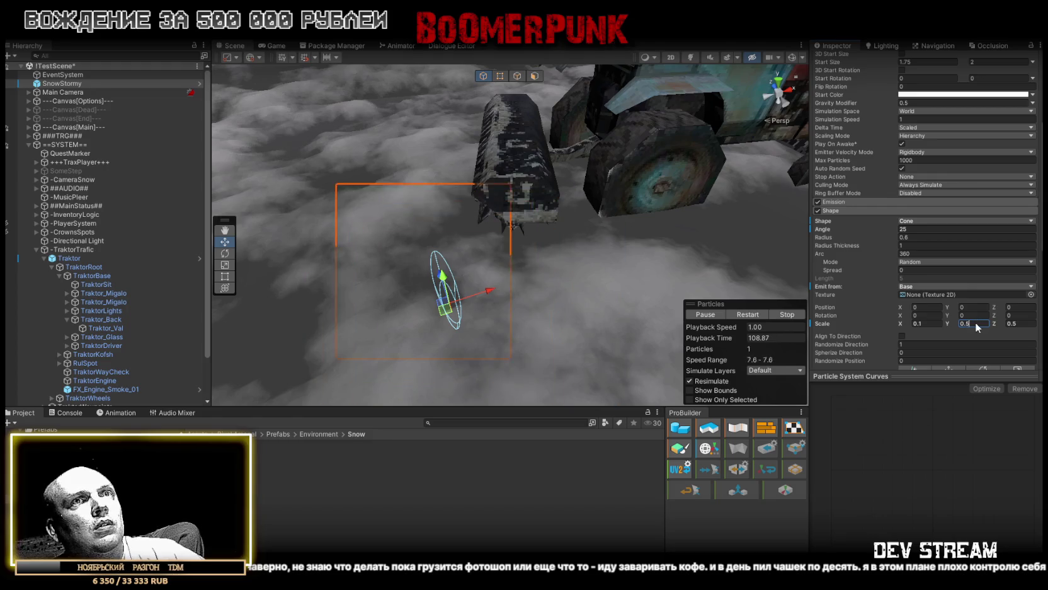
text(1)
click(932, 322)
text(11)
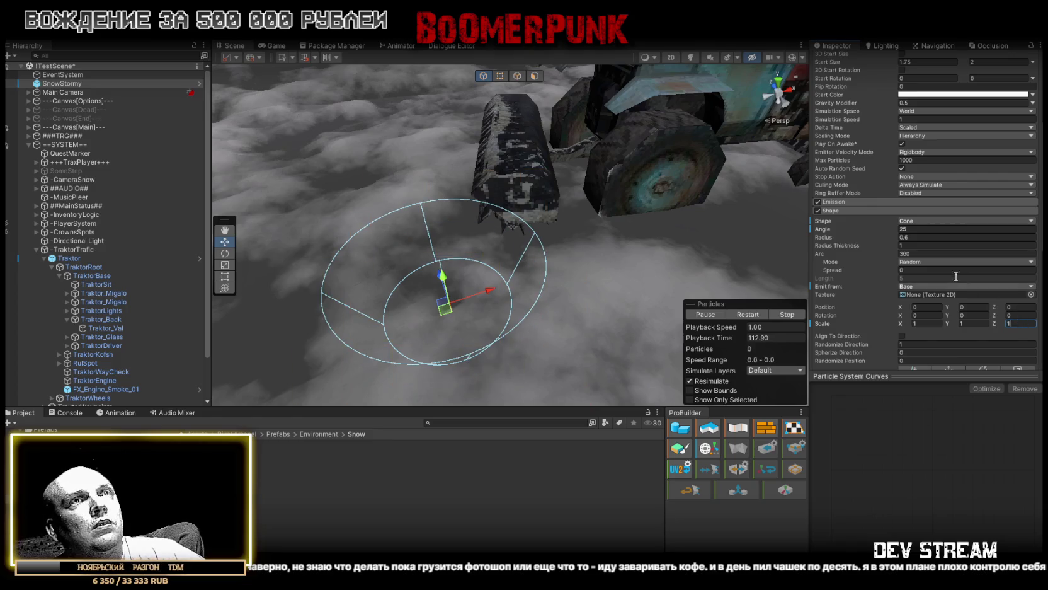
text(0.1)
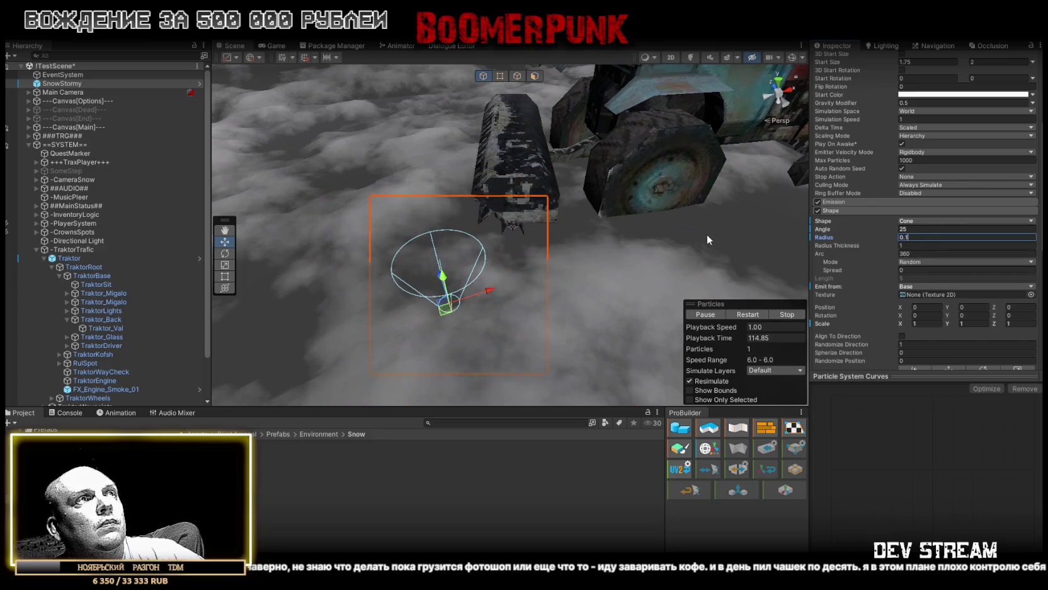
Step: Move the emitter up beside the tractor's plough
mouse_move(651, 227)
mouse_down()
mouse_move(469, 256)
mouse_move(486, 259)
mouse_up()
mouse_move(440, 290)
mouse_down()
mouse_move(526, 285)
mouse_move(611, 248)
mouse_move(574, 247)
mouse_up()
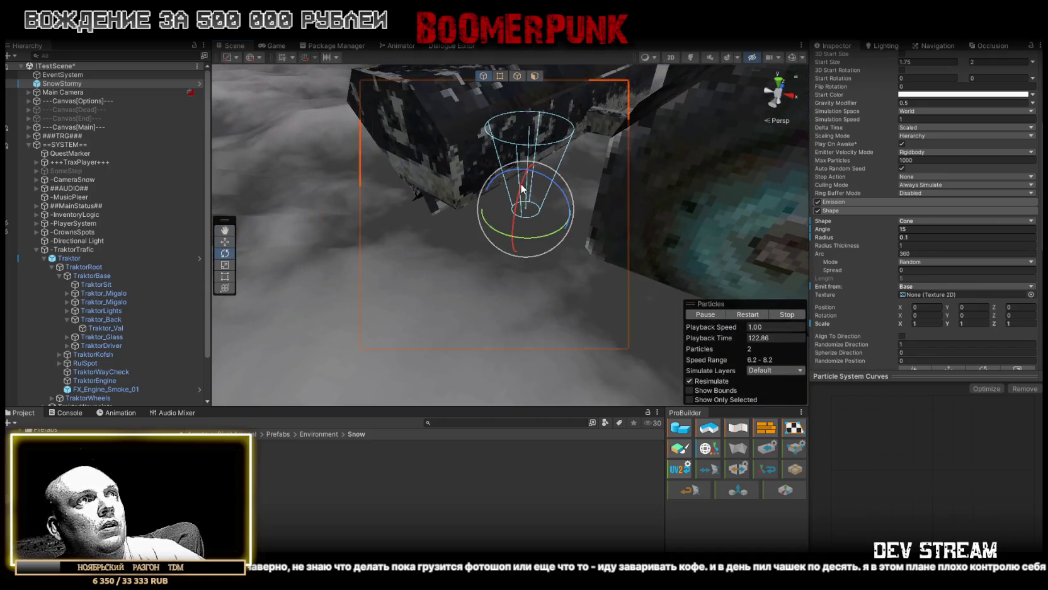
key(e)
key(w)
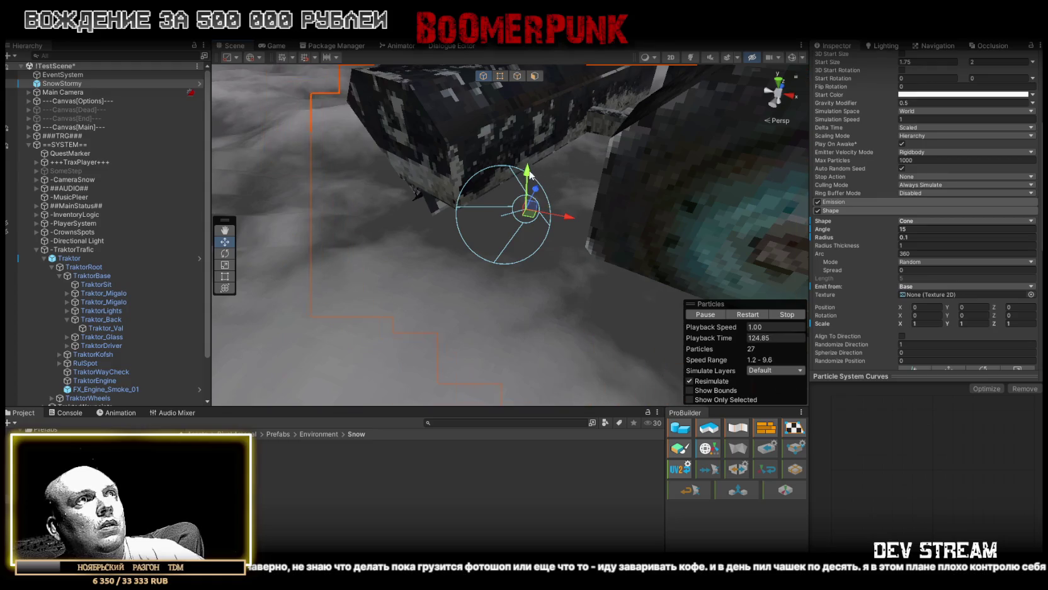
drag(529, 173, 892, 254)
scroll(926, 252, up, 5)
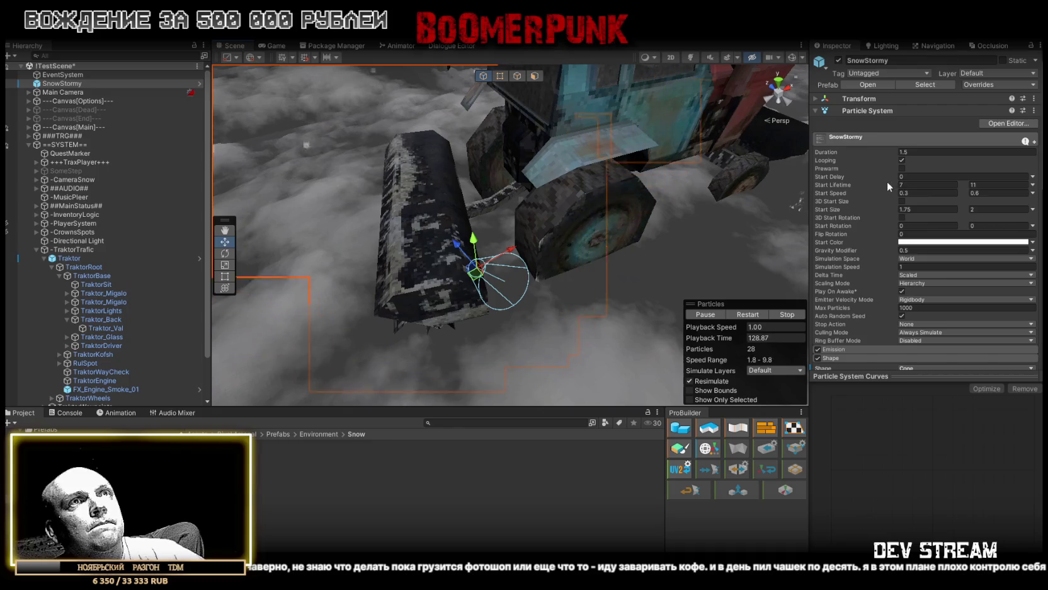
scroll(876, 240, down, 10)
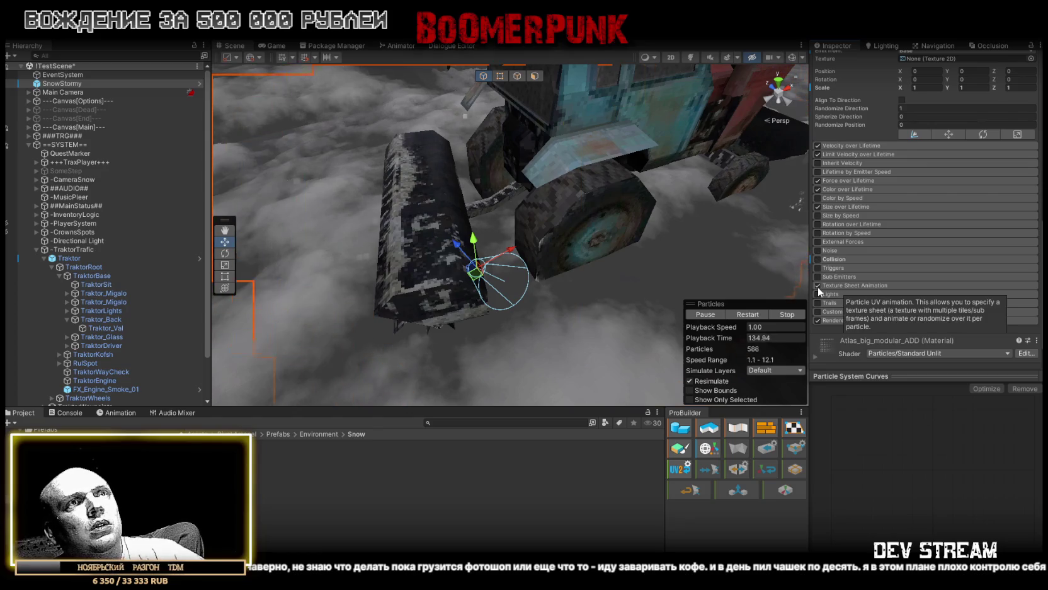
Step: Disable Force over Lifetime, leaving Texture Sheet Animation enabled
click(848, 289)
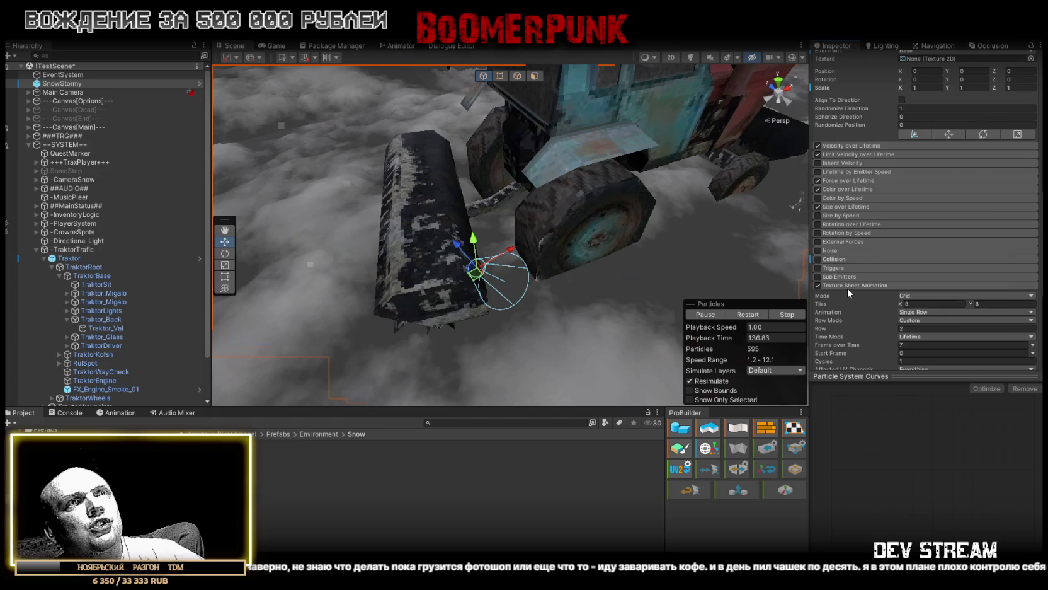
scroll(878, 295, down, 5)
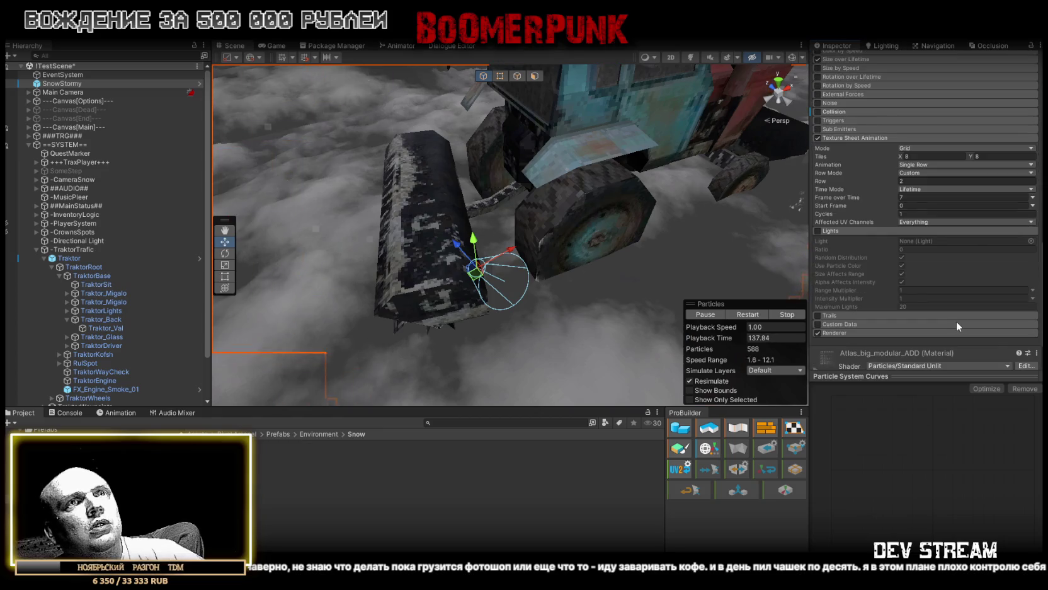
click(848, 231)
scroll(882, 227, up, 3)
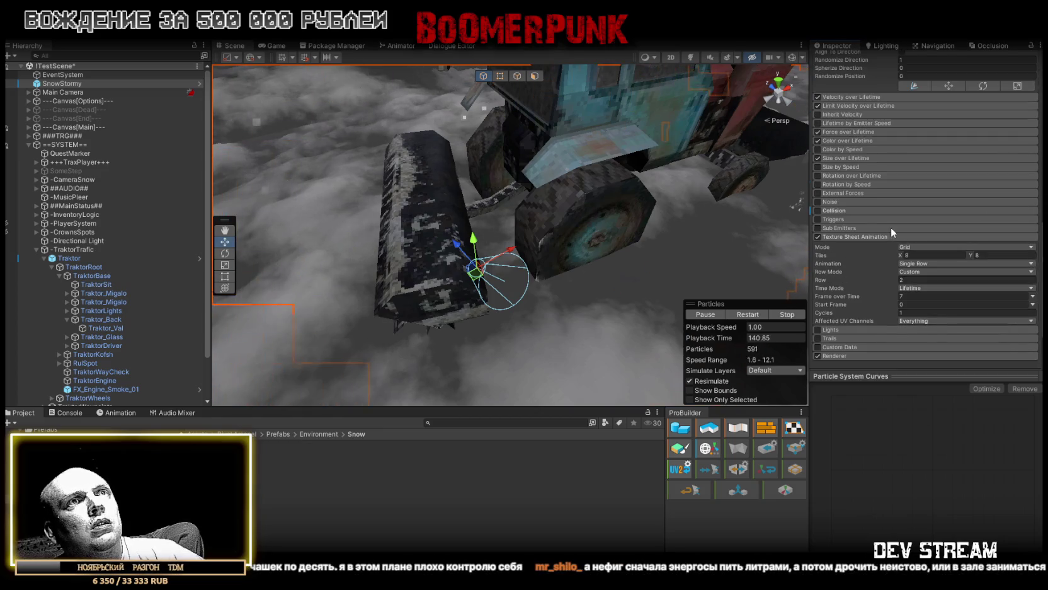
click(817, 236)
click(817, 236)
scroll(946, 231, up, 4)
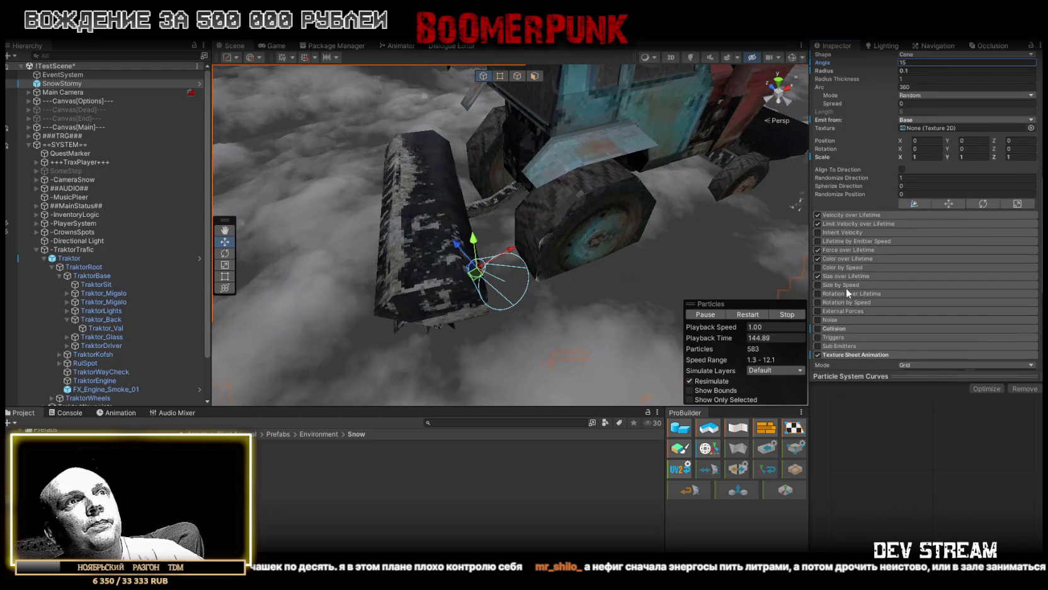
click(839, 249)
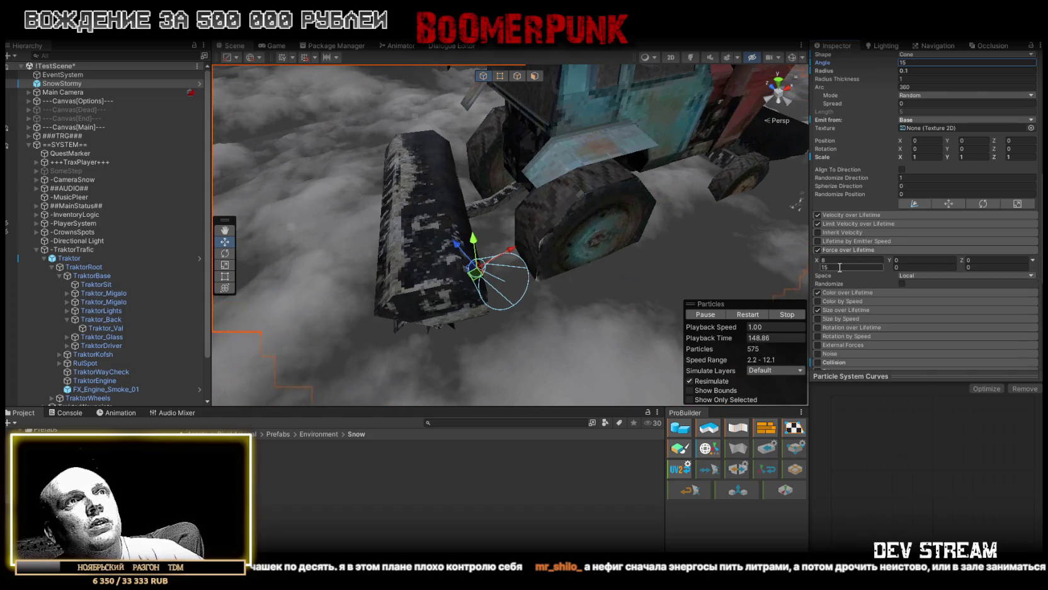
click(817, 249)
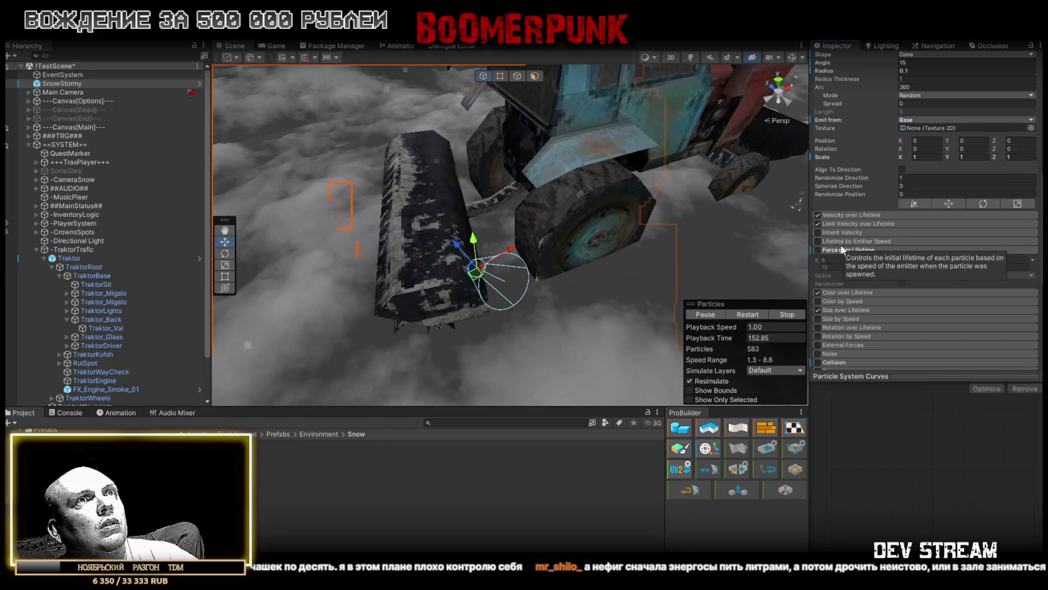
click(989, 248)
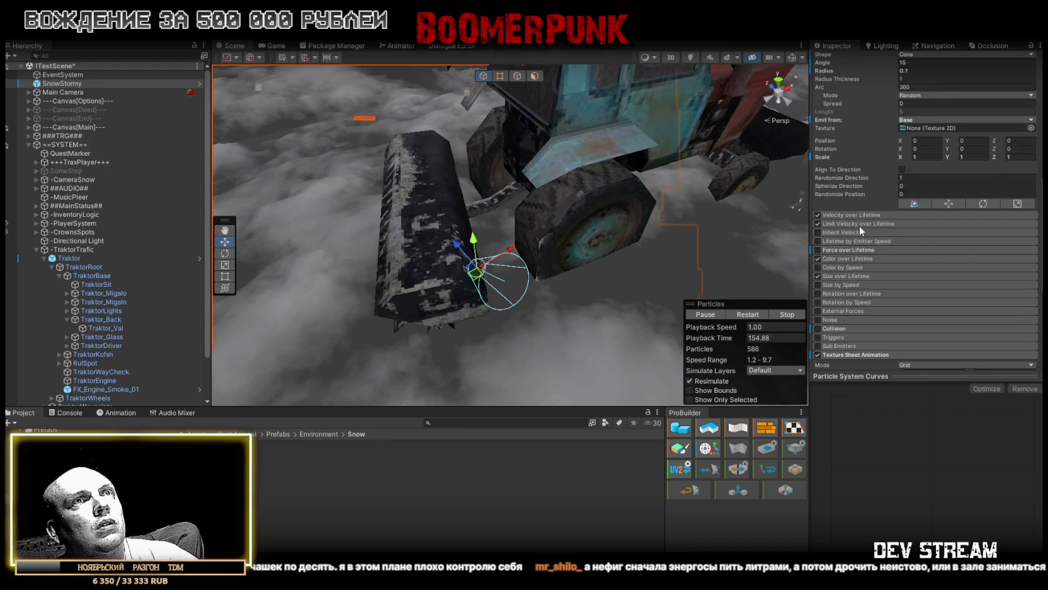
scroll(975, 193, up, 5)
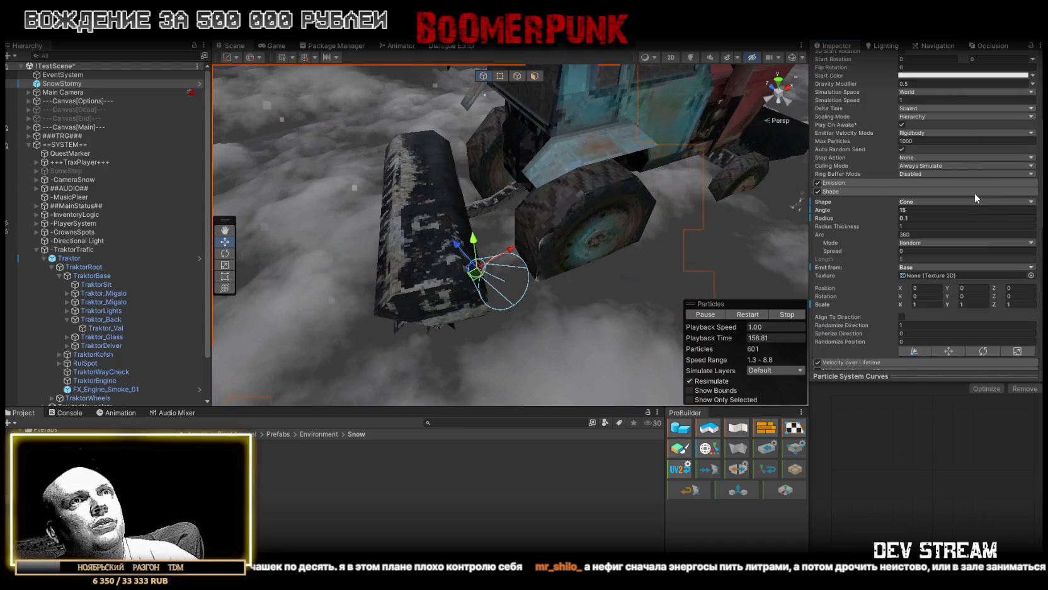
scroll(974, 192, up, 6)
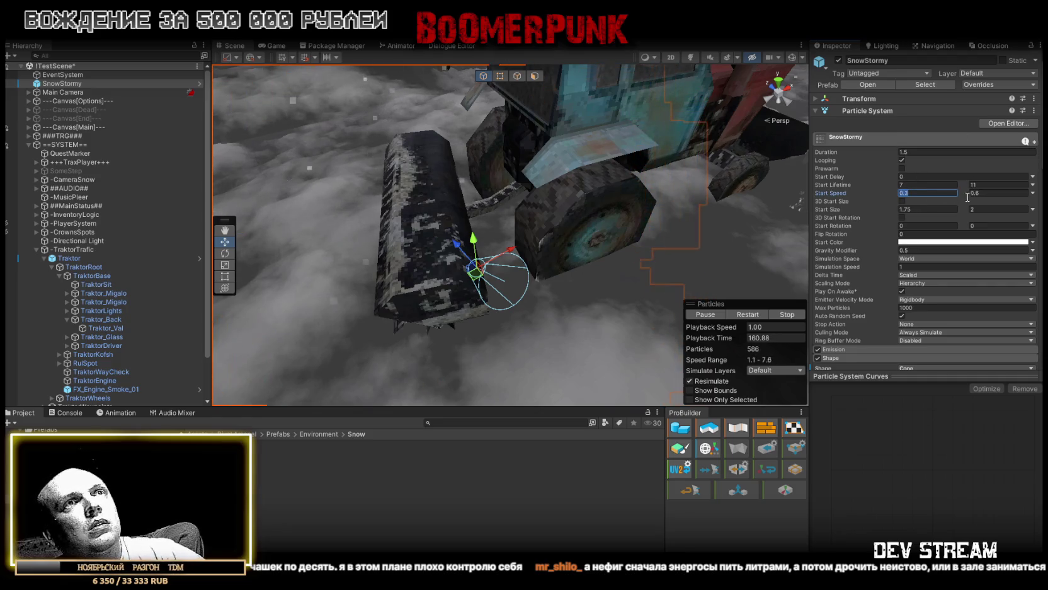
Step: Raise the particles' start speed to a maximum of 22
text(5)
click(992, 191)
text(22)
drag(636, 182, 687, 189)
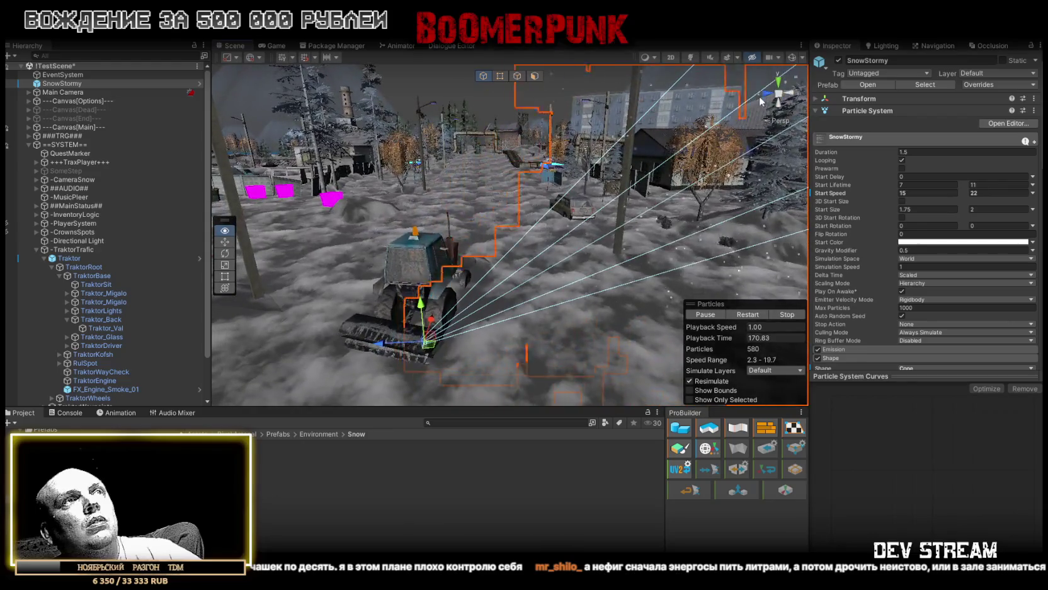
Step: Expand the Renderer module to reach its render mode setting
scroll(890, 308, down, 10)
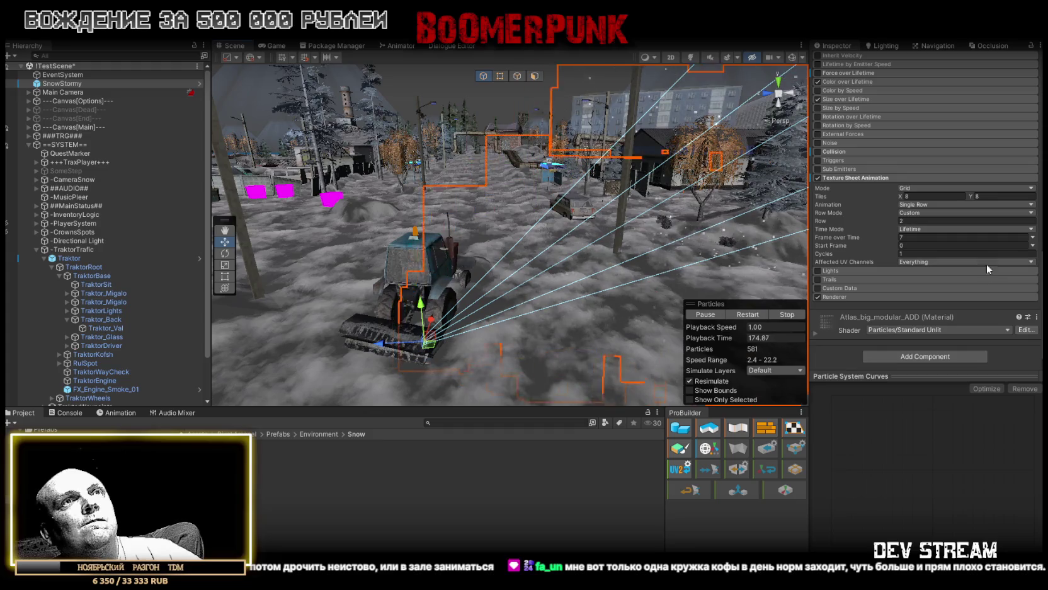
click(859, 297)
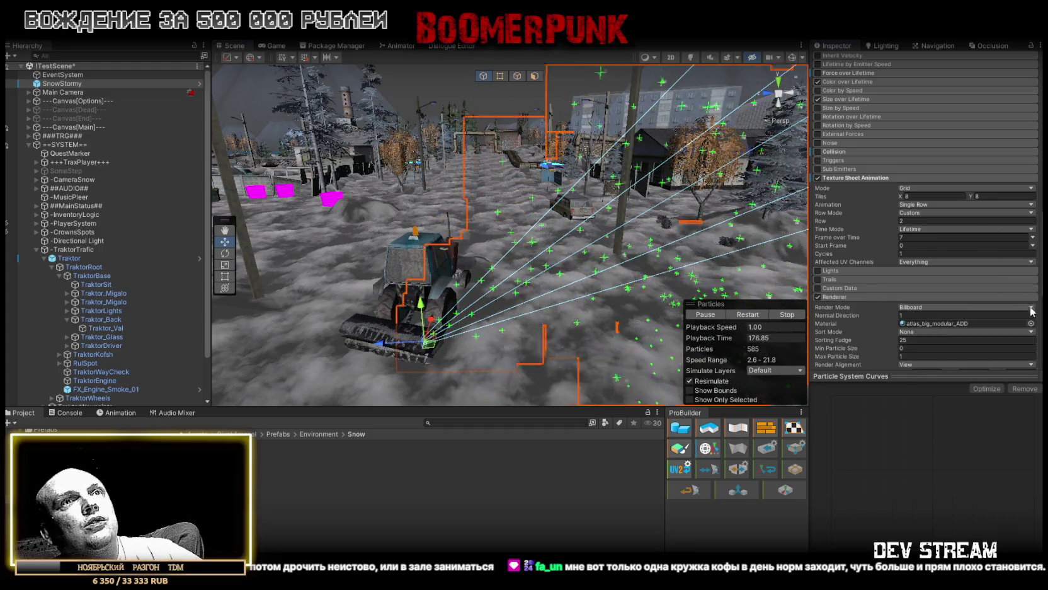
scroll(989, 291, down, 3)
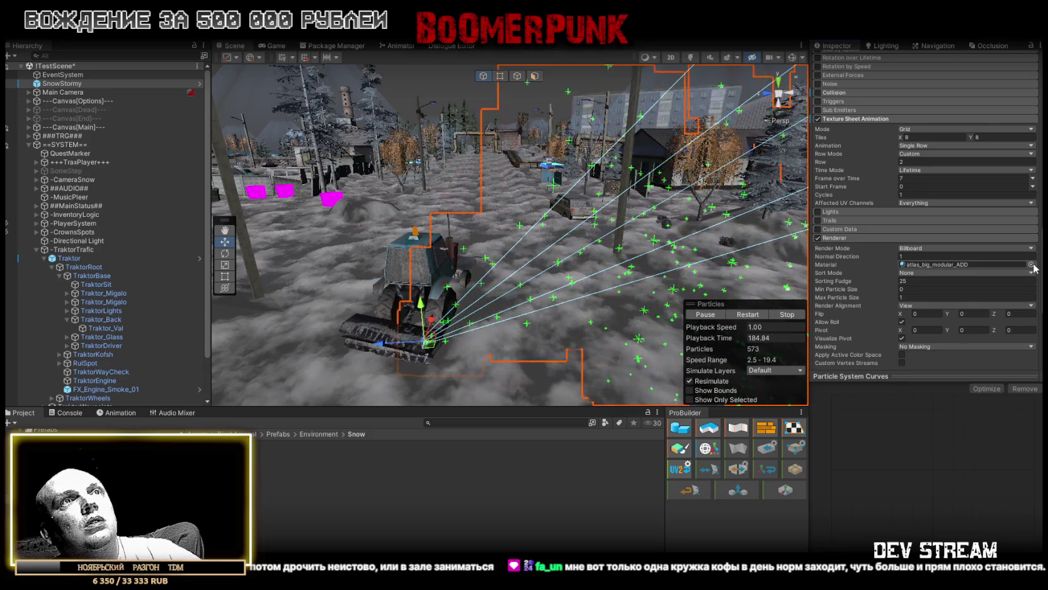
click(1029, 250)
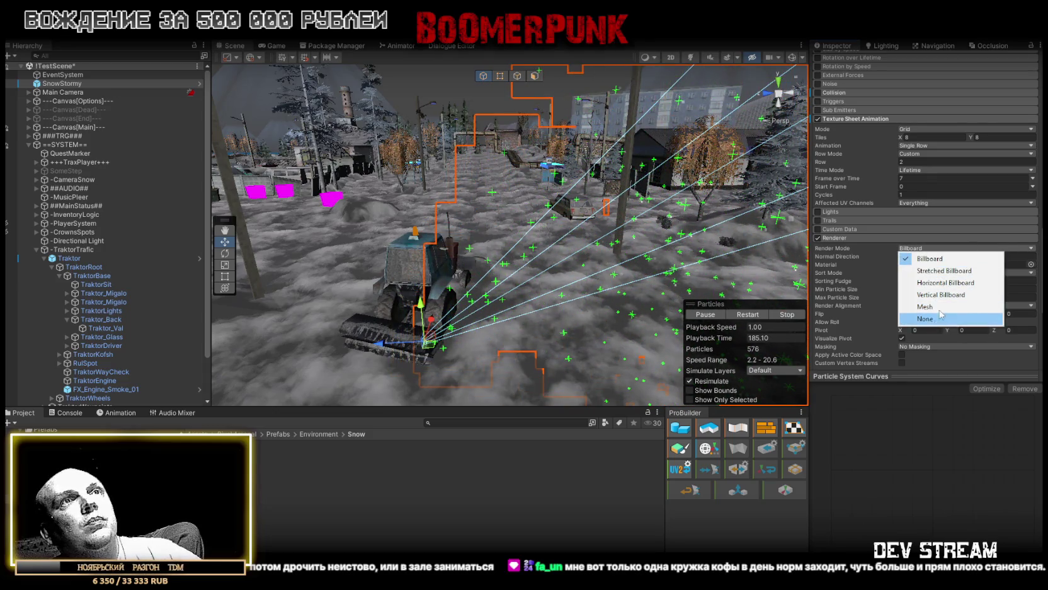
Step: Render the particles as meshes using the Cube mesh
click(938, 309)
click(1031, 264)
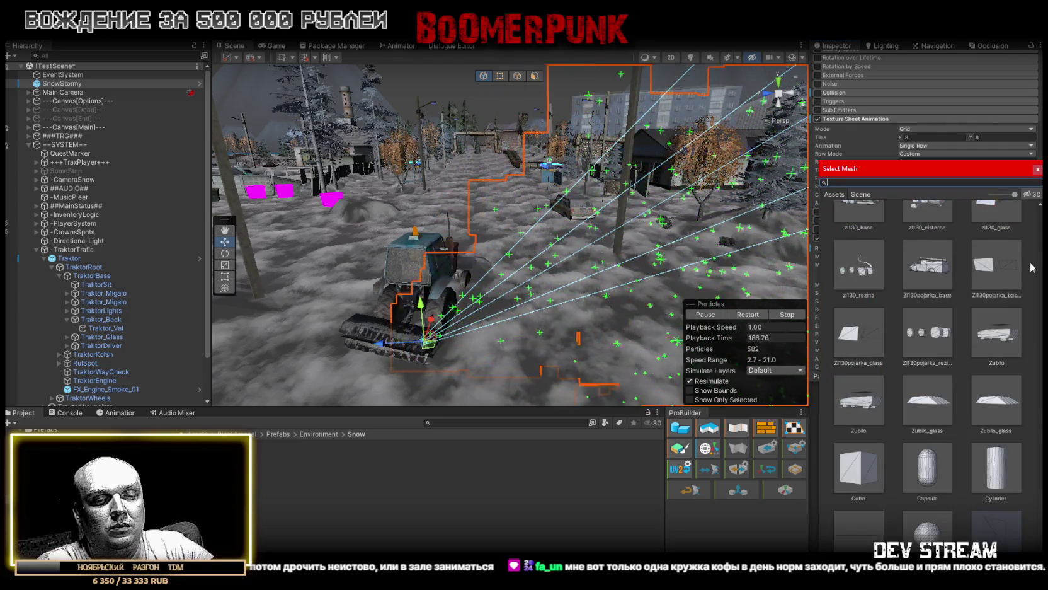
text(cube)
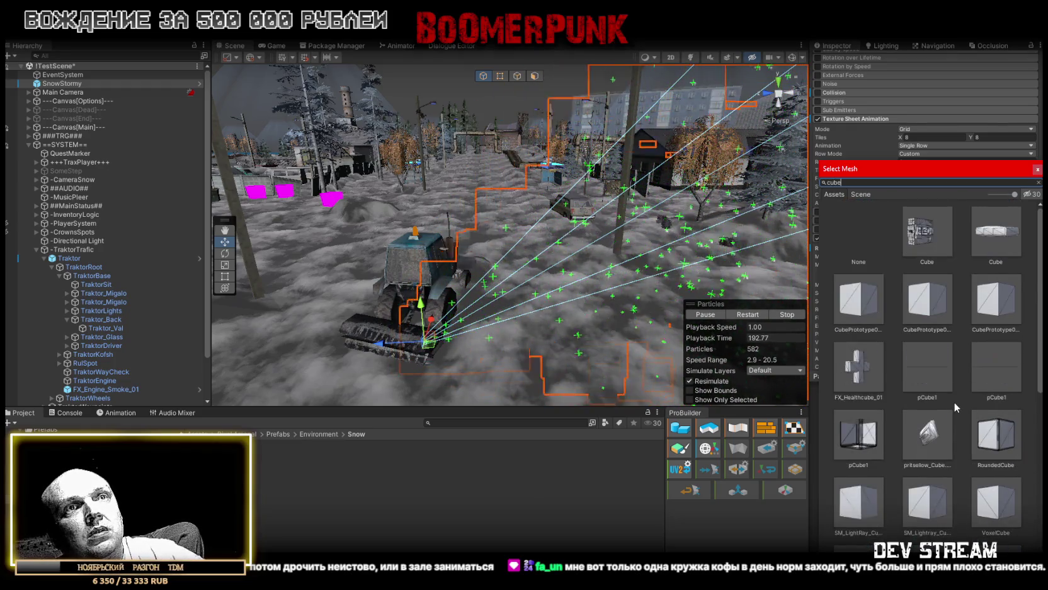
double_click(1009, 545)
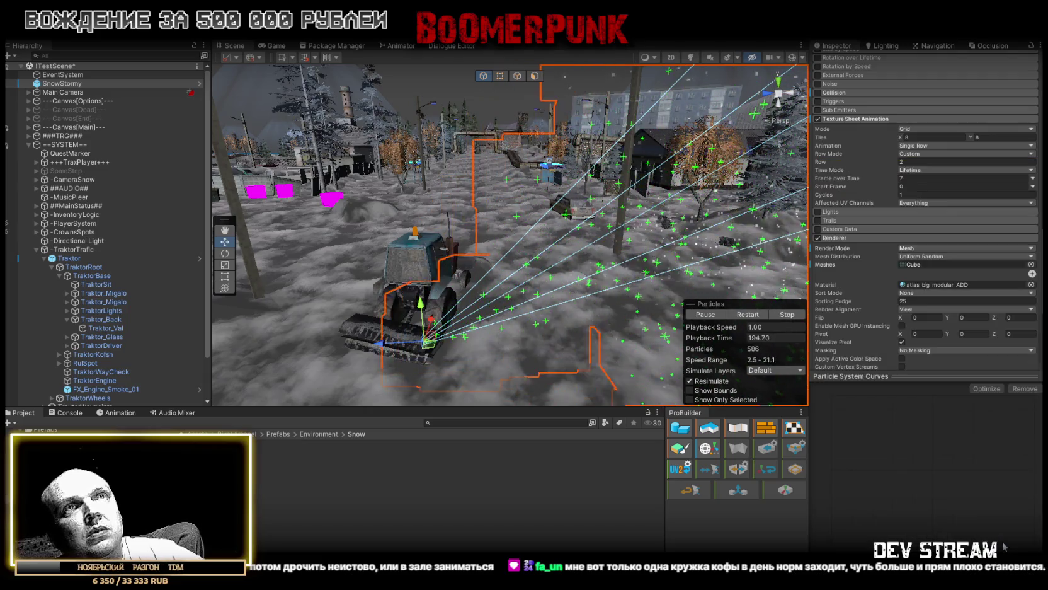
Step: Compare several particle materials and apply FX_Default_Particle to the cube spray
click(1032, 284)
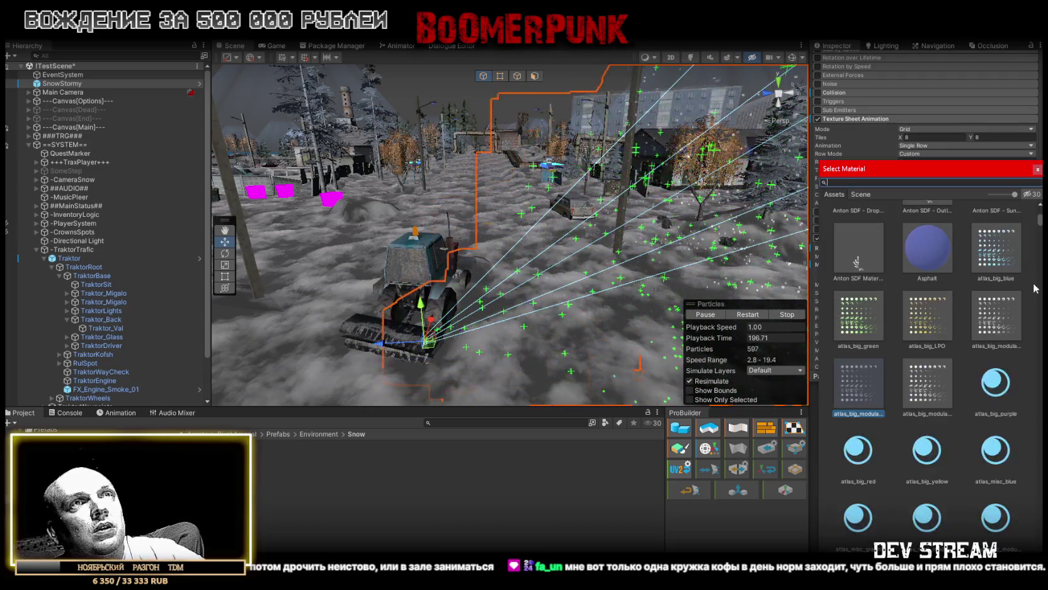
text(def)
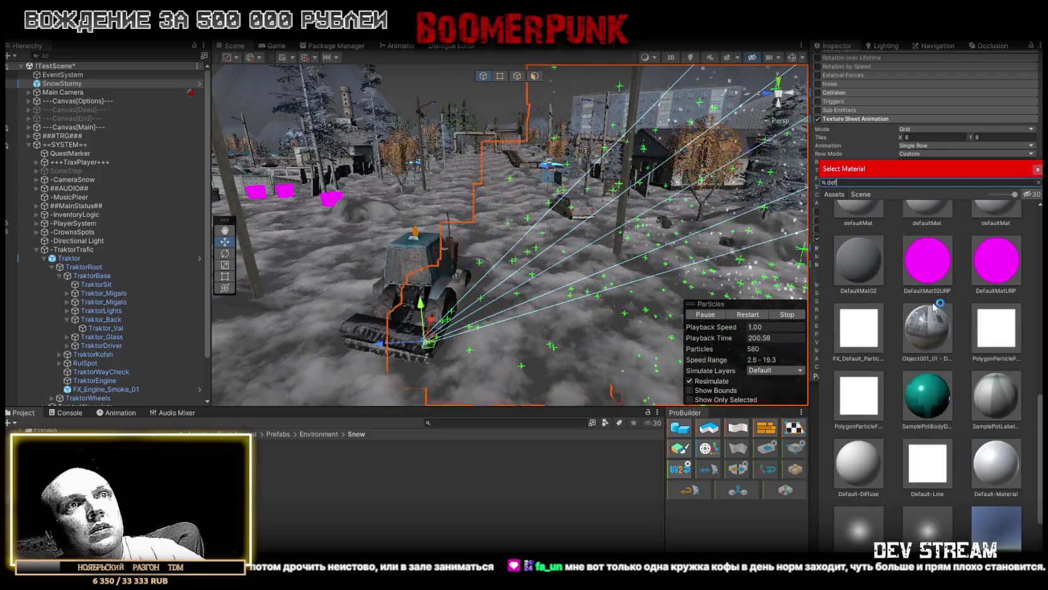
click(856, 328)
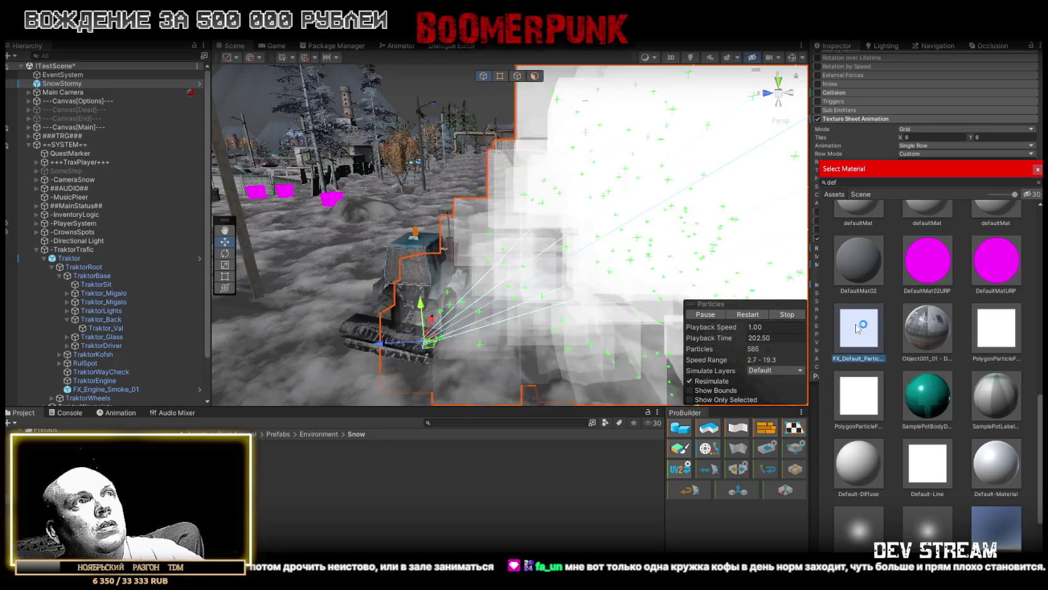
click(857, 414)
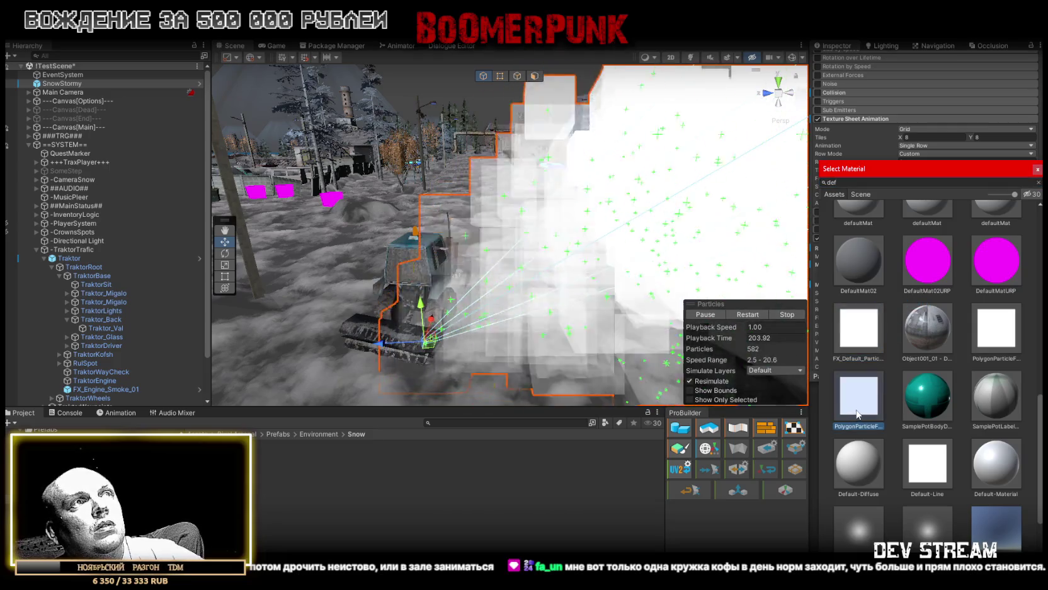
click(997, 327)
scroll(975, 368, down, 1)
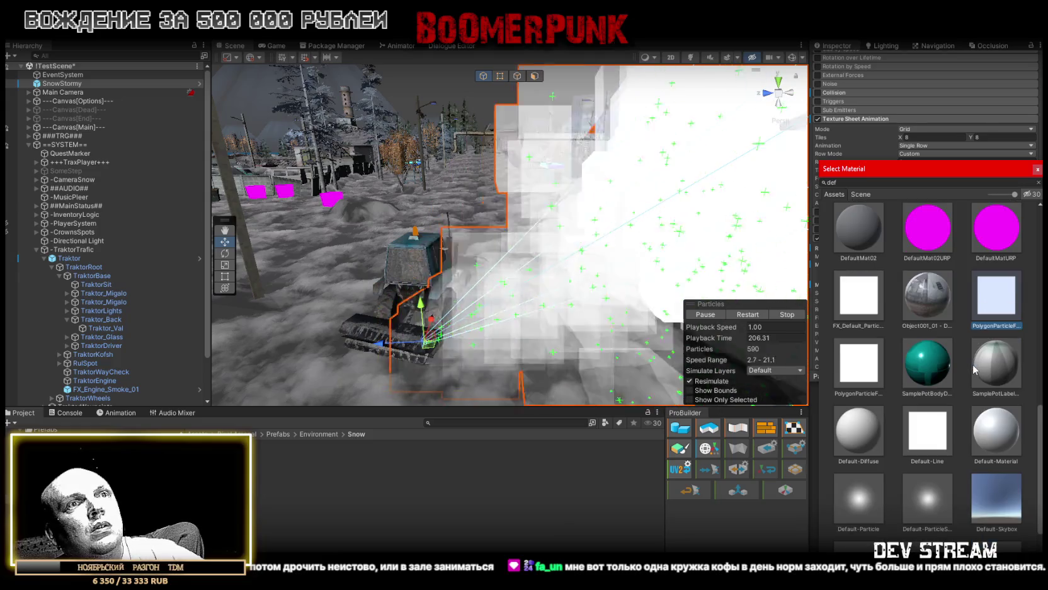
click(930, 439)
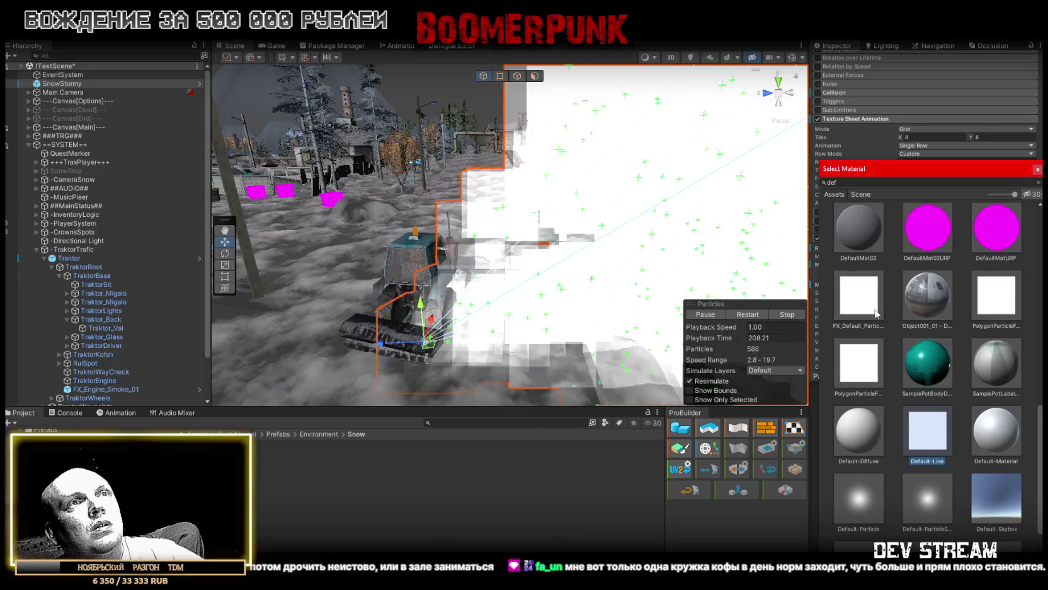
click(870, 307)
double_click(861, 303)
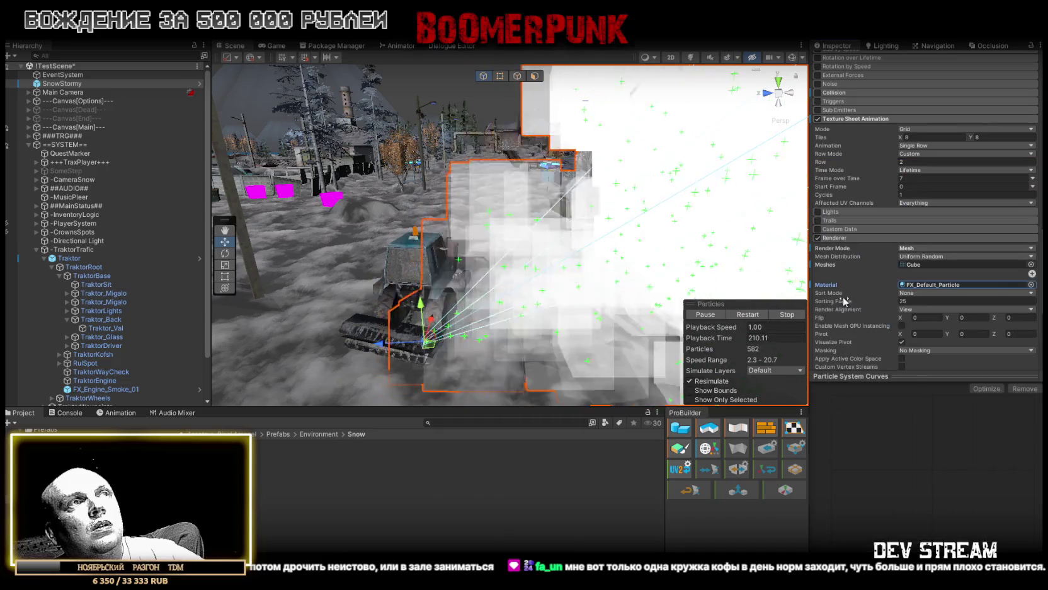
scroll(935, 288, down, 5)
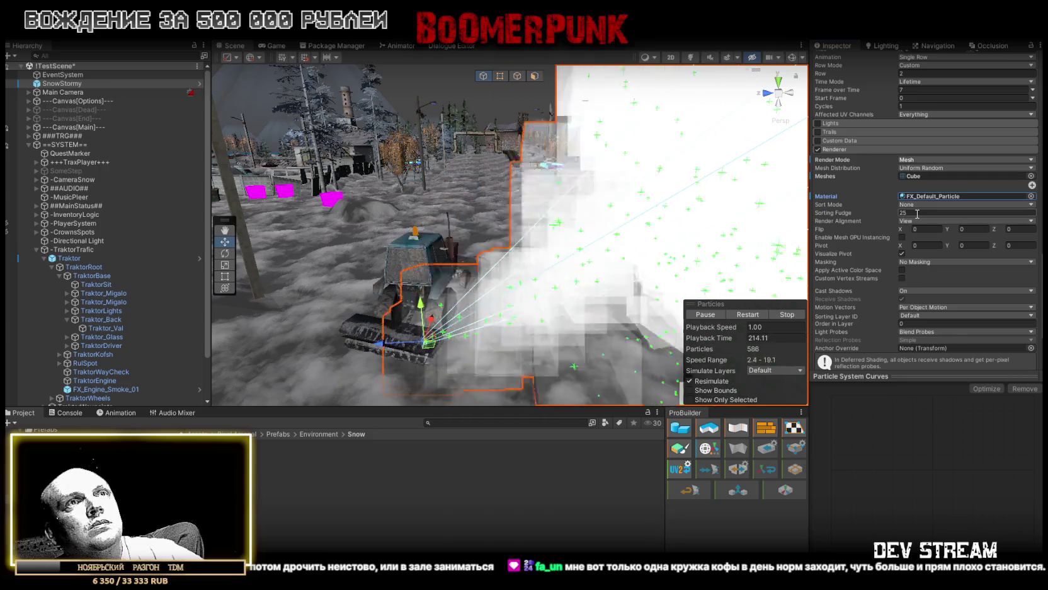
scroll(911, 265, up, 5)
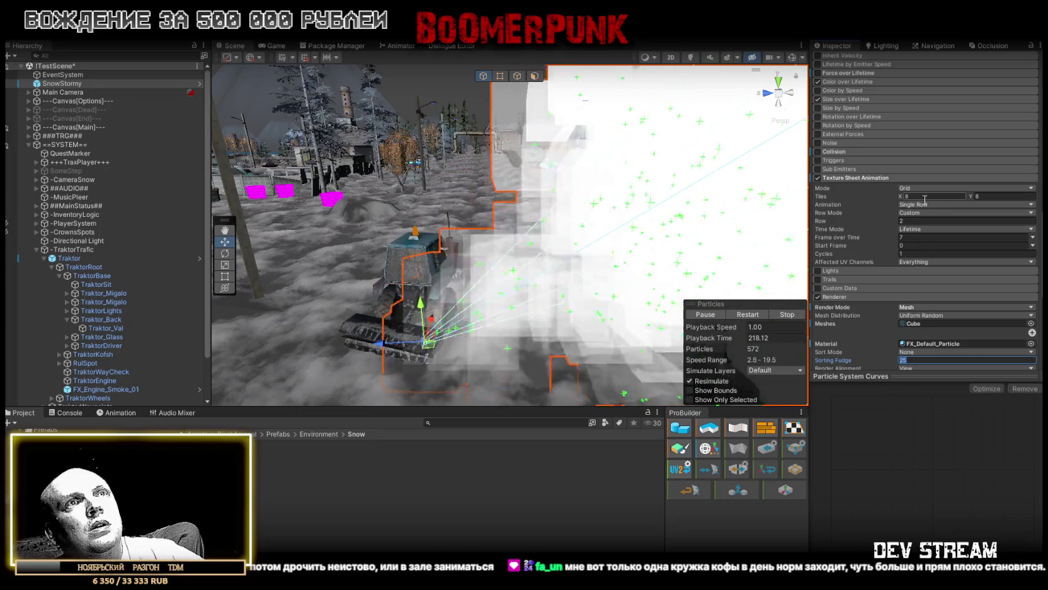
scroll(918, 287, down, 3)
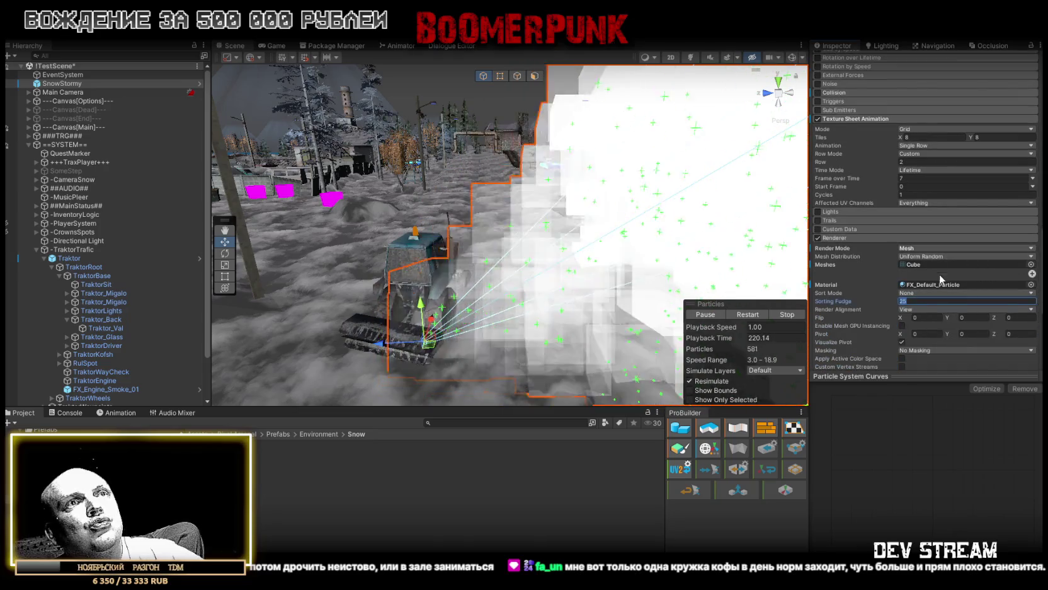
scroll(939, 274, down, 3)
mouse_move(479, 239)
mouse_down()
mouse_move(209, 238)
mouse_move(787, 246)
mouse_move(379, 260)
mouse_move(615, 225)
mouse_move(670, 186)
mouse_move(542, 202)
mouse_up()
scroll(946, 230, up, 15)
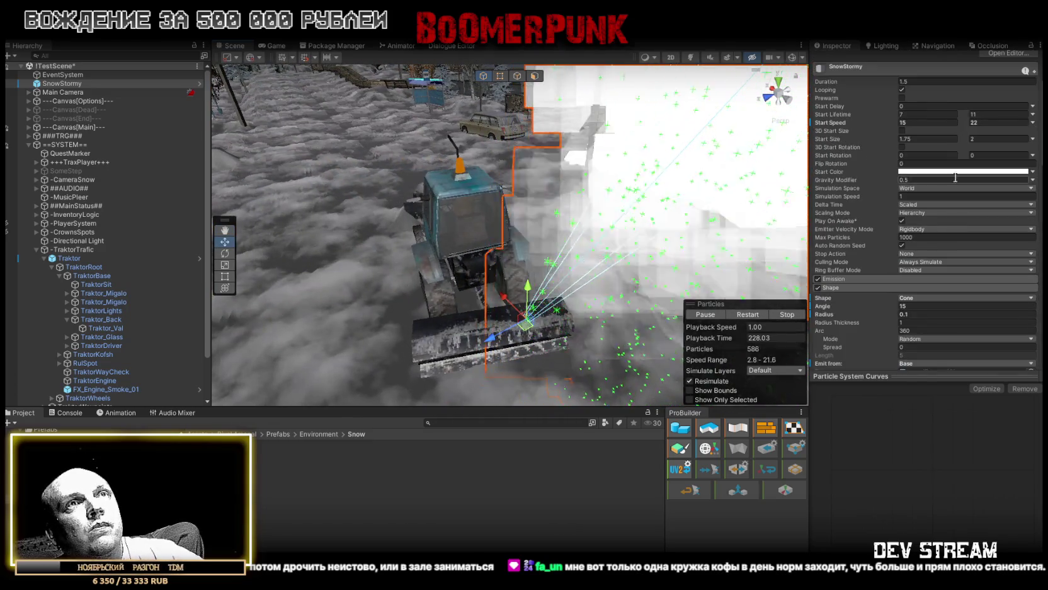
Step: Darken the particles' Start Color to a dark grey
click(964, 171)
drag(934, 269, 948, 276)
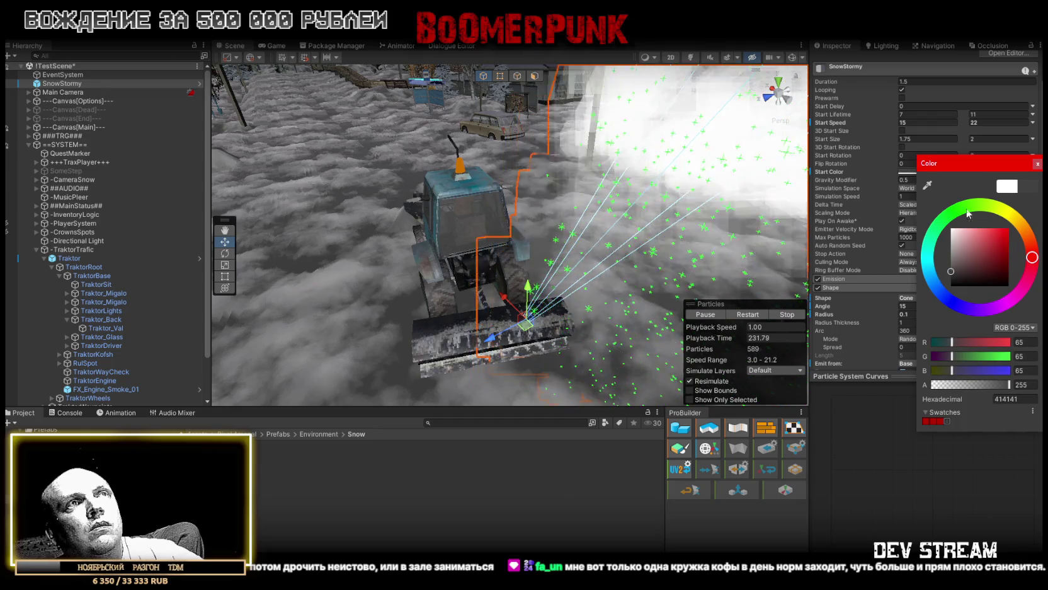
click(894, 283)
scroll(931, 284, down, 5)
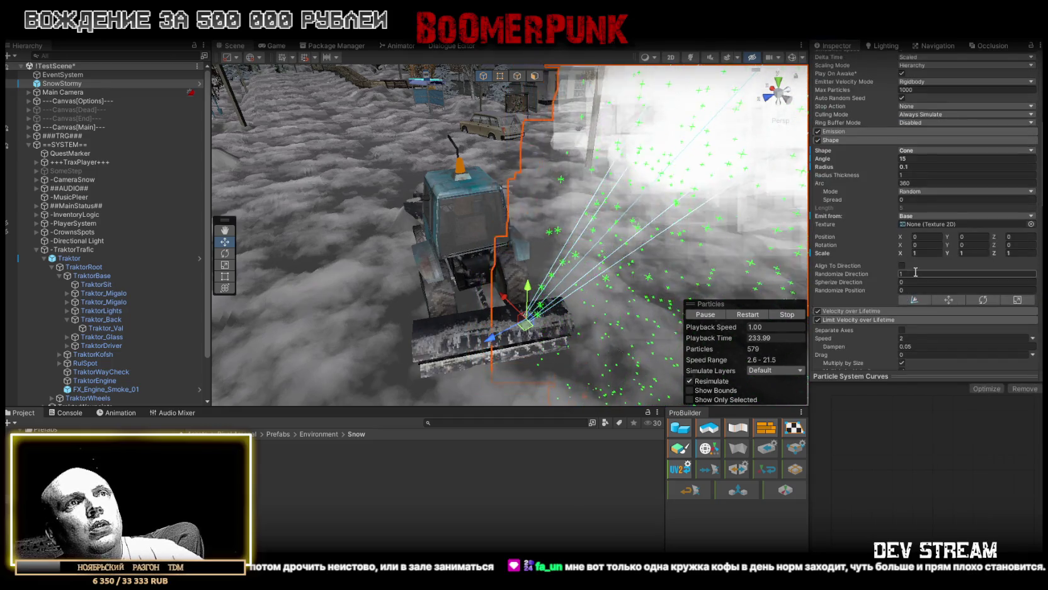
scroll(908, 277, up, 5)
Step: Enable and expand the Color over Lifetime module
click(891, 285)
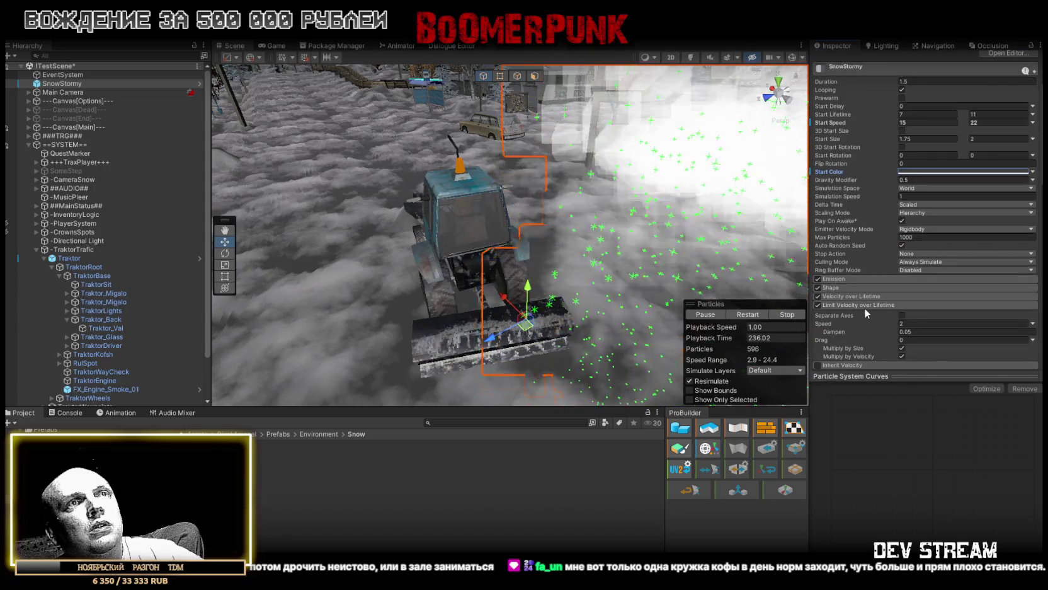
scroll(888, 296, down, 3)
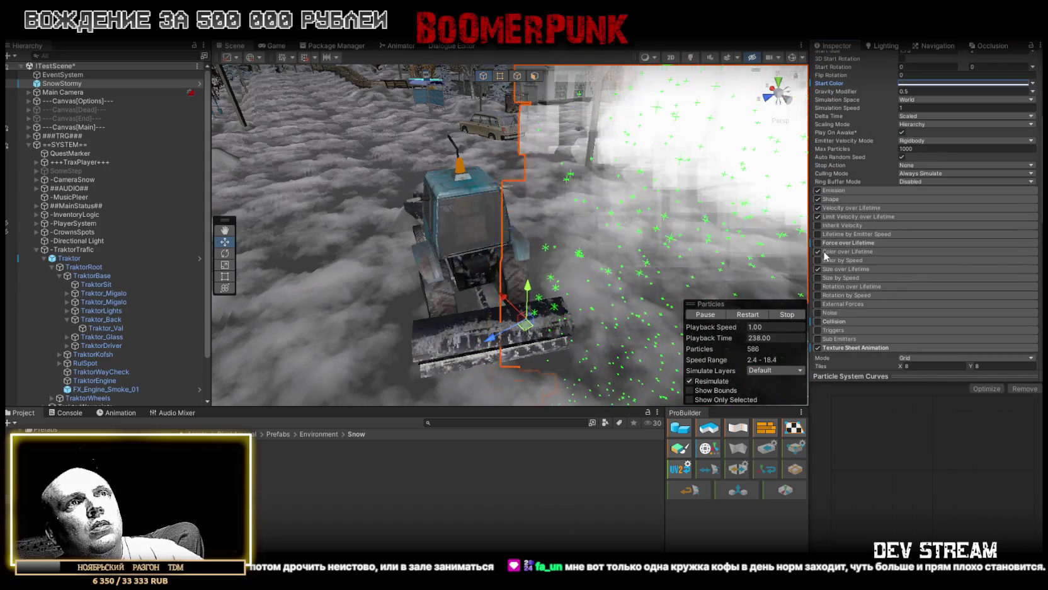
click(817, 252)
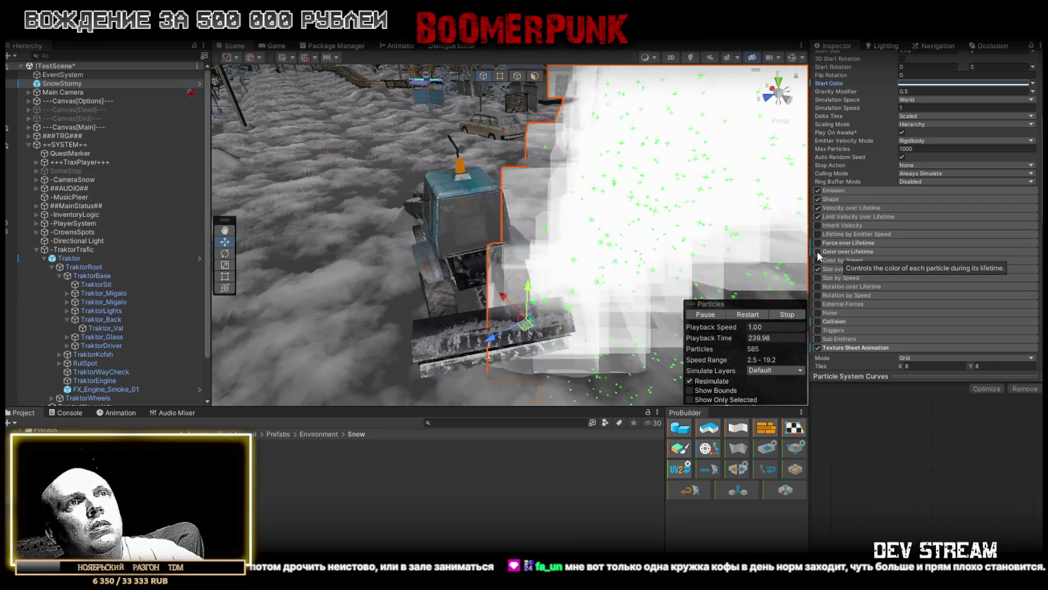
click(857, 249)
scroll(930, 265, down, 1)
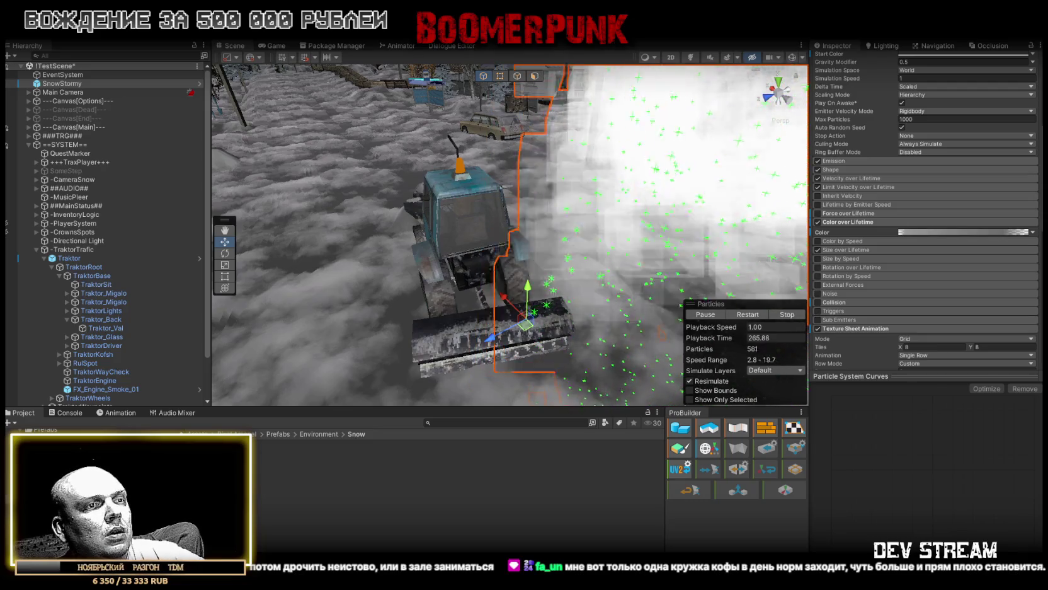
scroll(909, 151, up, 10)
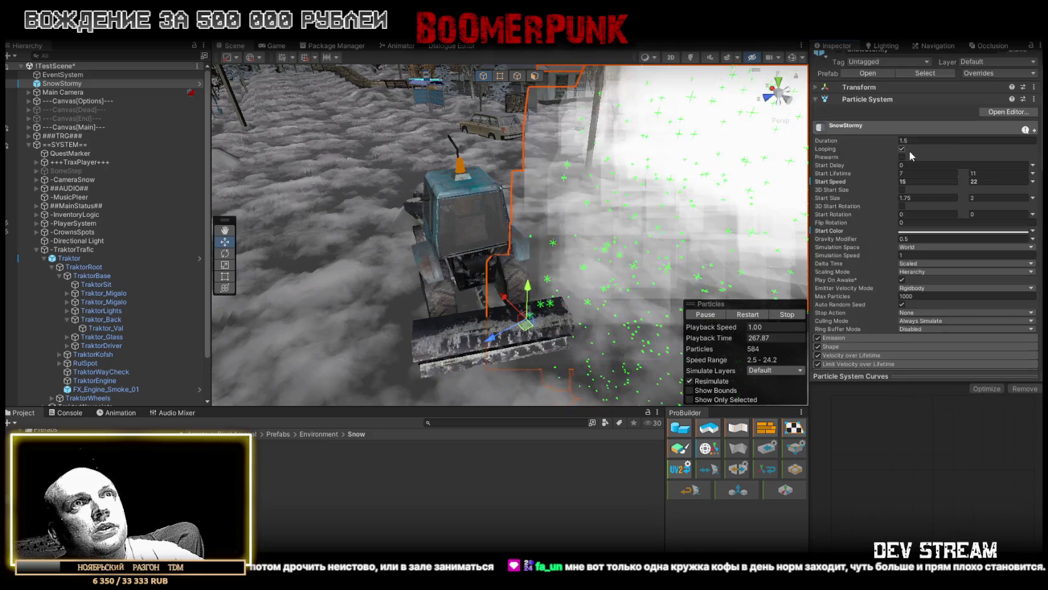
Step: Set Start Speed to 2–3 and the minimum Start Size to 0.2
click(919, 193)
text(2)
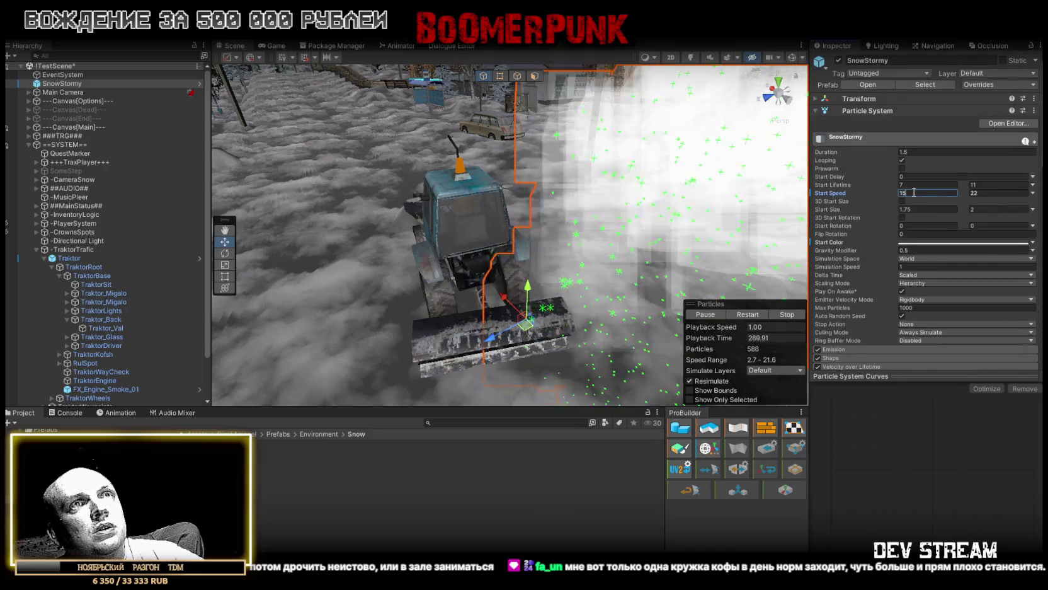
click(989, 193)
text(3)
mouse_move(542, 189)
mouse_down()
mouse_move(584, 147)
mouse_move(598, 175)
mouse_up()
click(914, 209)
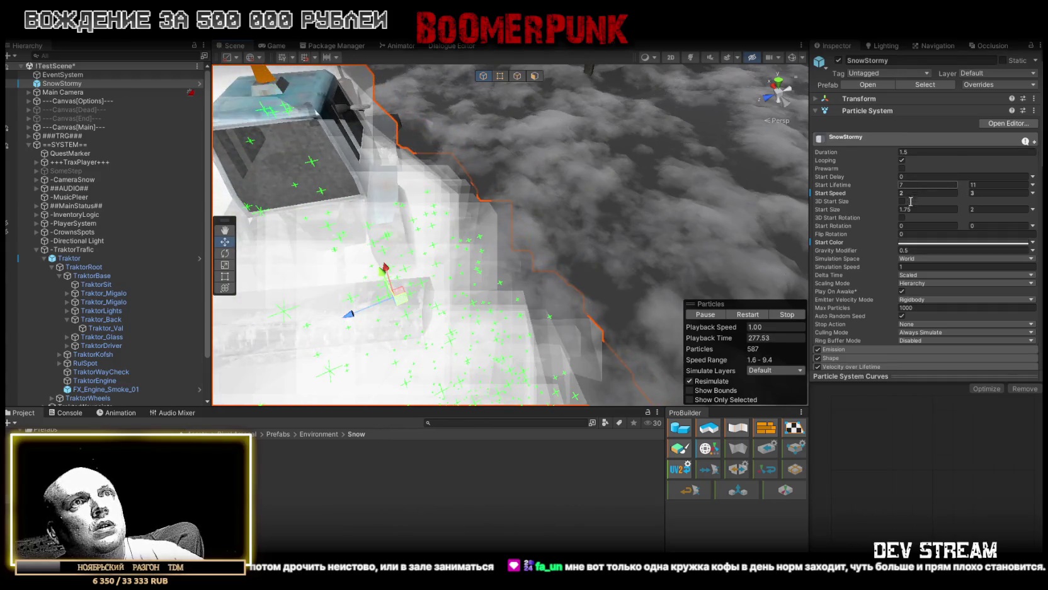
text(.2)
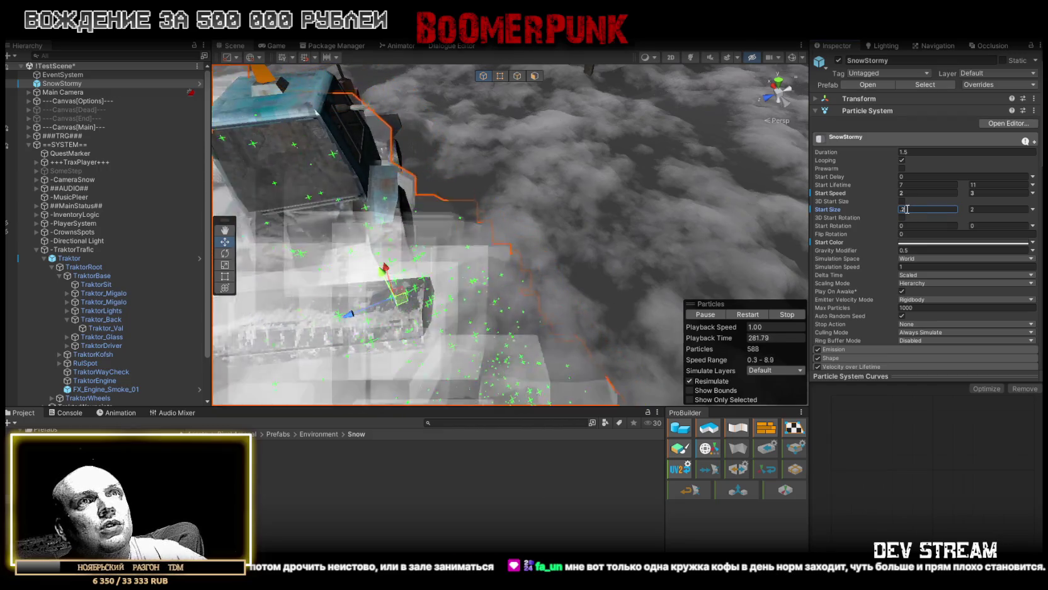
scroll(895, 203, down, 8)
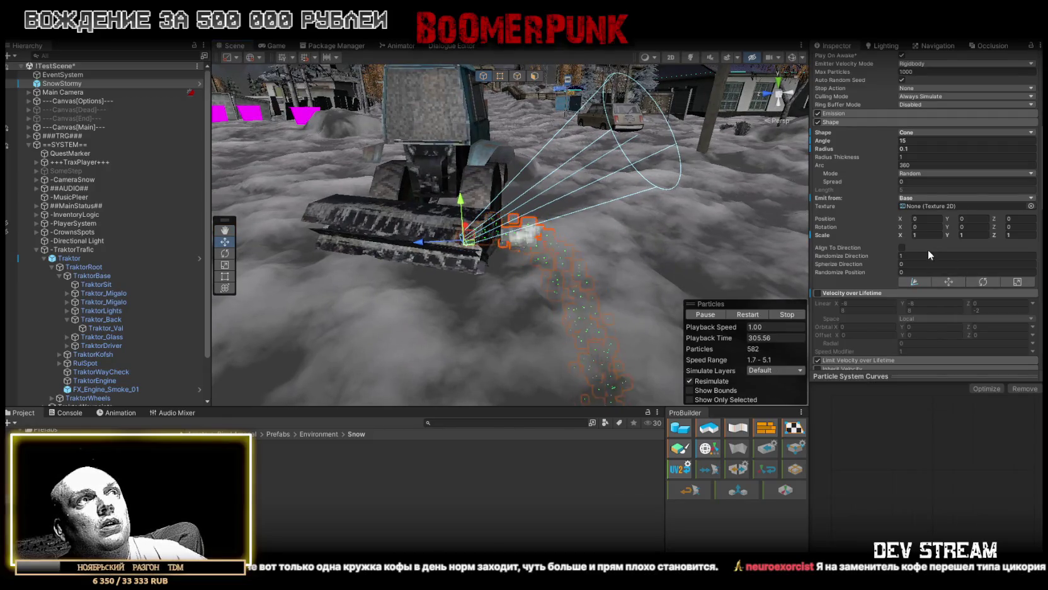
Step: Raise the spray's Start Speed to 4–5
mouse_move(626, 150)
mouse_down()
mouse_move(720, 209)
mouse_move(656, 210)
mouse_move(576, 266)
mouse_up()
key(e)
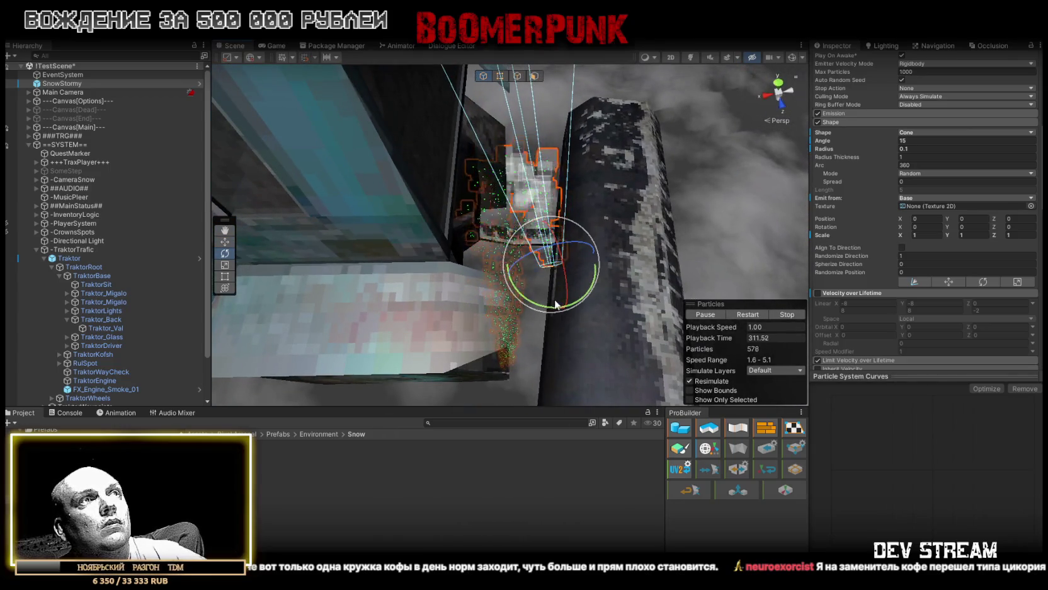
drag(533, 307, 403, 63)
scroll(939, 191, up, 5)
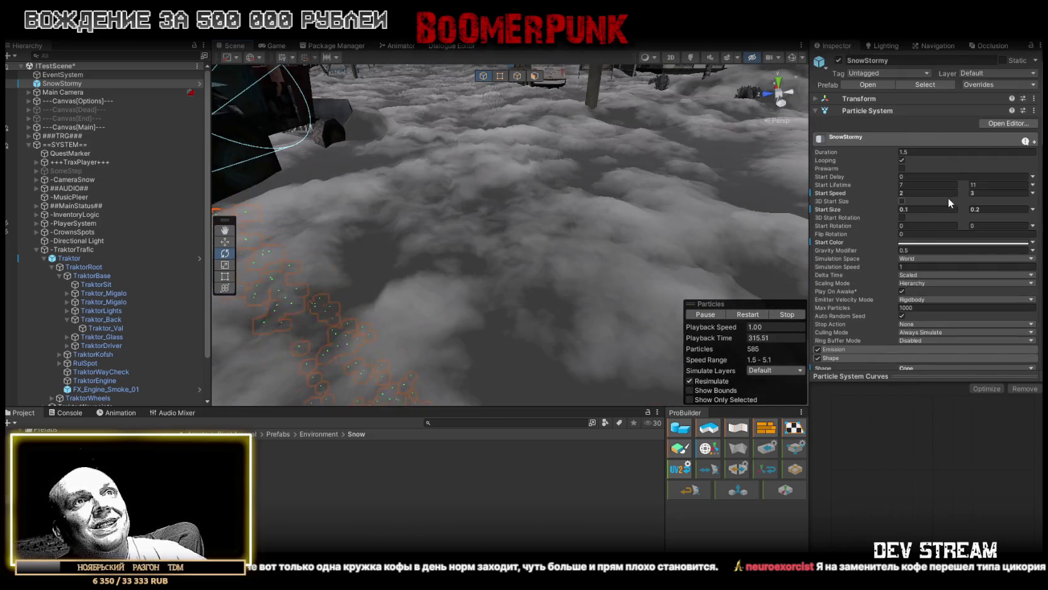
text(4)
key(Tab)
text(5)
mouse_move(454, 202)
mouse_down()
mouse_move(407, 148)
mouse_move(544, 178)
mouse_up()
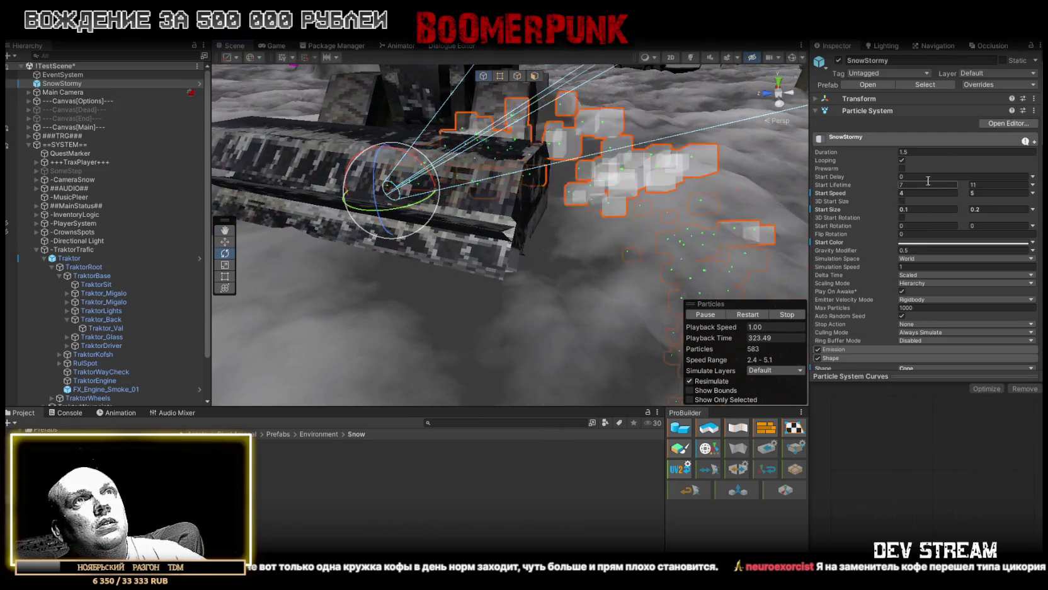
Step: Shrink the particles' Start Size to 0.05–0.1
click(916, 210)
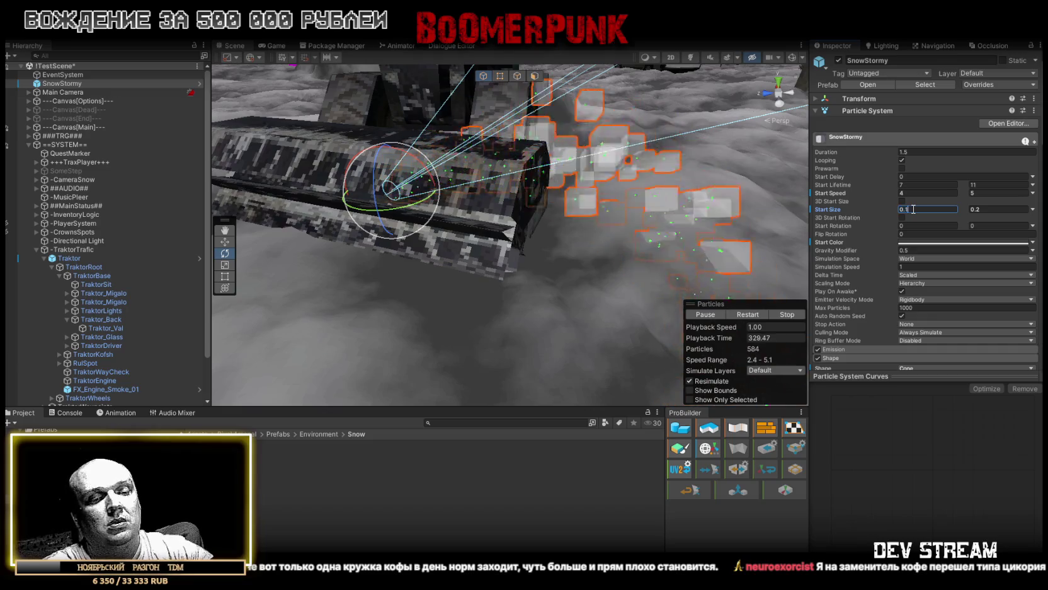
text(0.05)
double_click(989, 210)
text(0.1)
mouse_move(752, 157)
mouse_down()
mouse_move(686, 197)
mouse_move(705, 208)
mouse_up()
scroll(897, 291, down, 5)
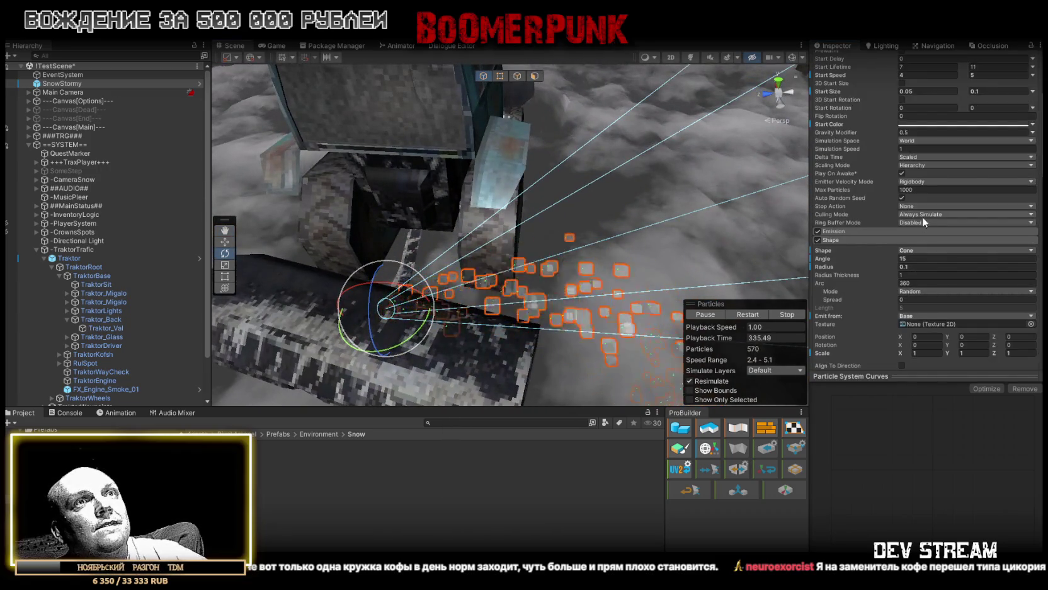
click(882, 232)
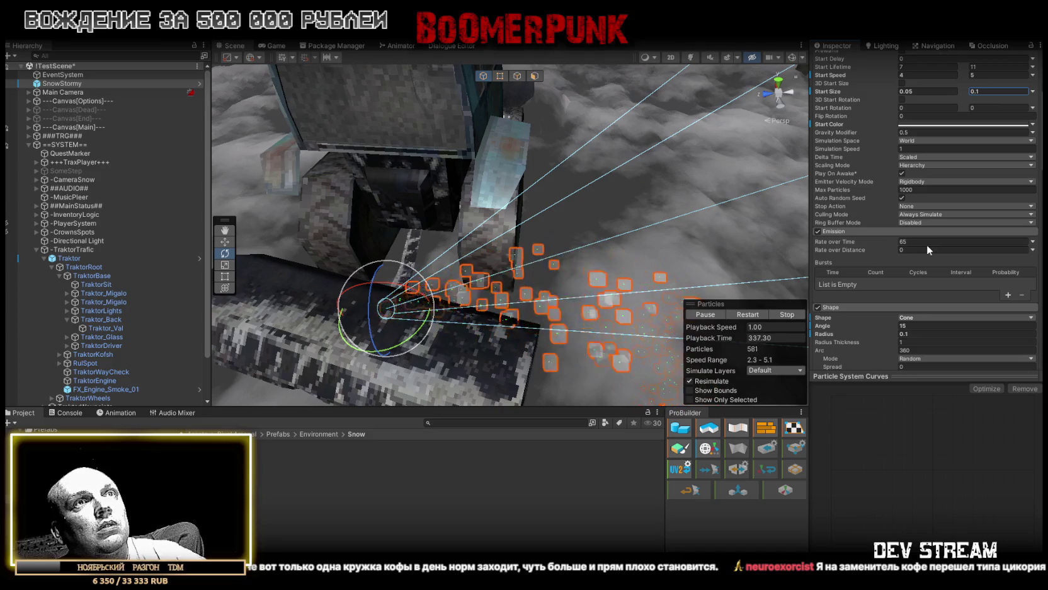
Step: Set the Emission Rate over Time to 255 for the shorter-lived spray
mouse_move(655, 189)
mouse_down()
mouse_move(571, 171)
mouse_move(693, 183)
mouse_up()
scroll(894, 199, up, 5)
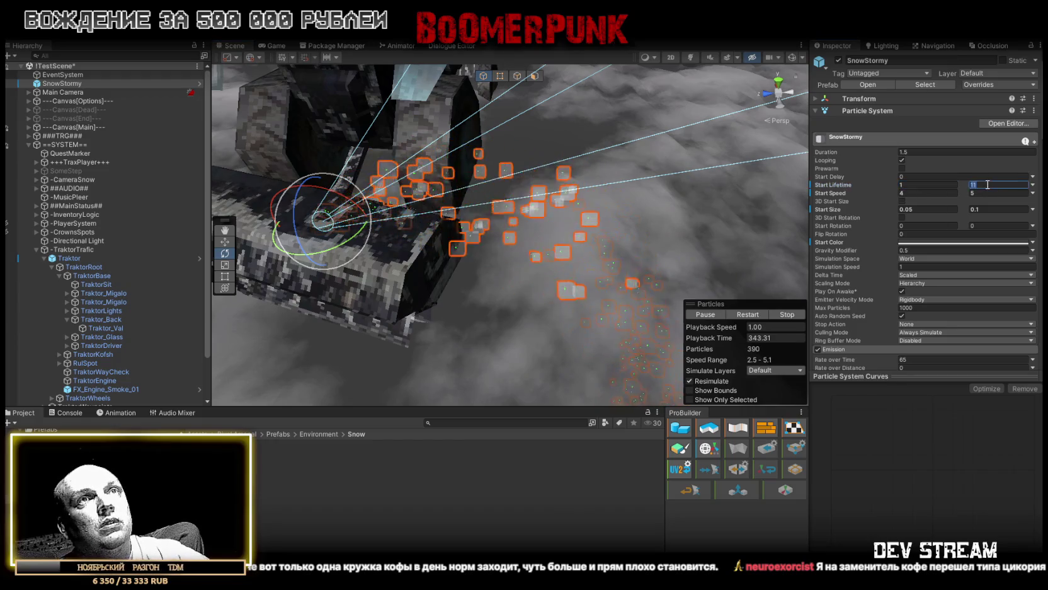
mouse_move(606, 187)
mouse_down()
mouse_move(627, 213)
mouse_move(666, 187)
mouse_move(910, 174)
mouse_up()
text(1.5)
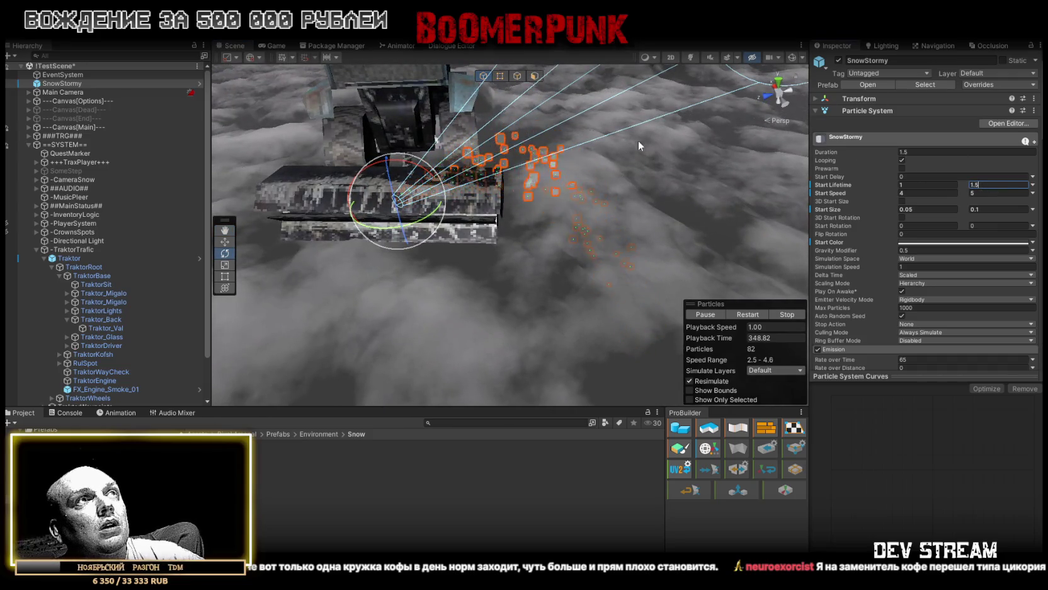
drag(638, 145, 819, 214)
scroll(917, 246, down, 3)
click(920, 241)
text(255)
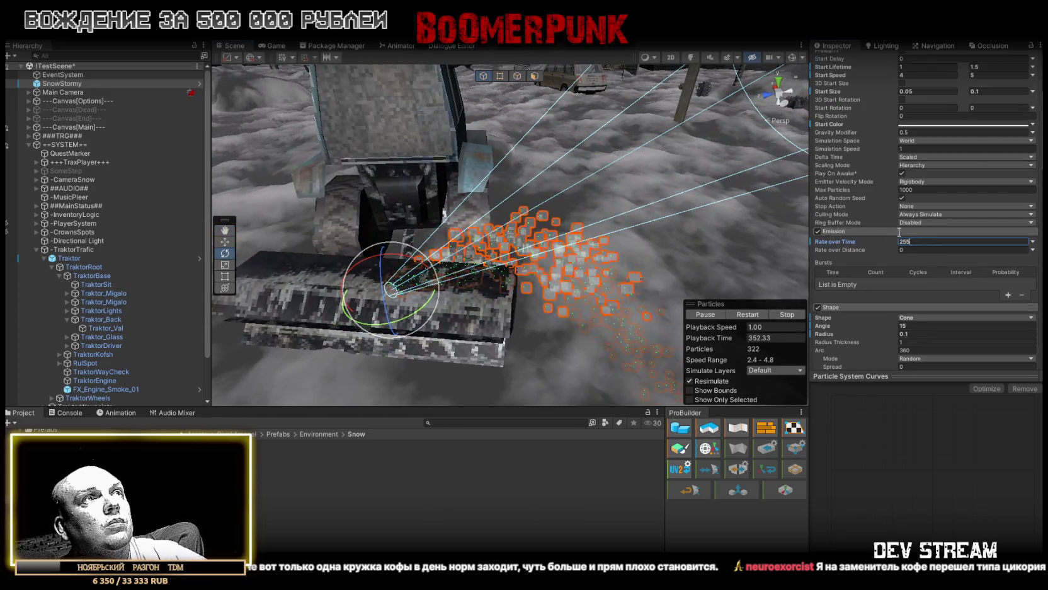
Step: Switch to the Move tool and inspect the emitter's position along the roller
drag(555, 240, 523, 244)
key(w)
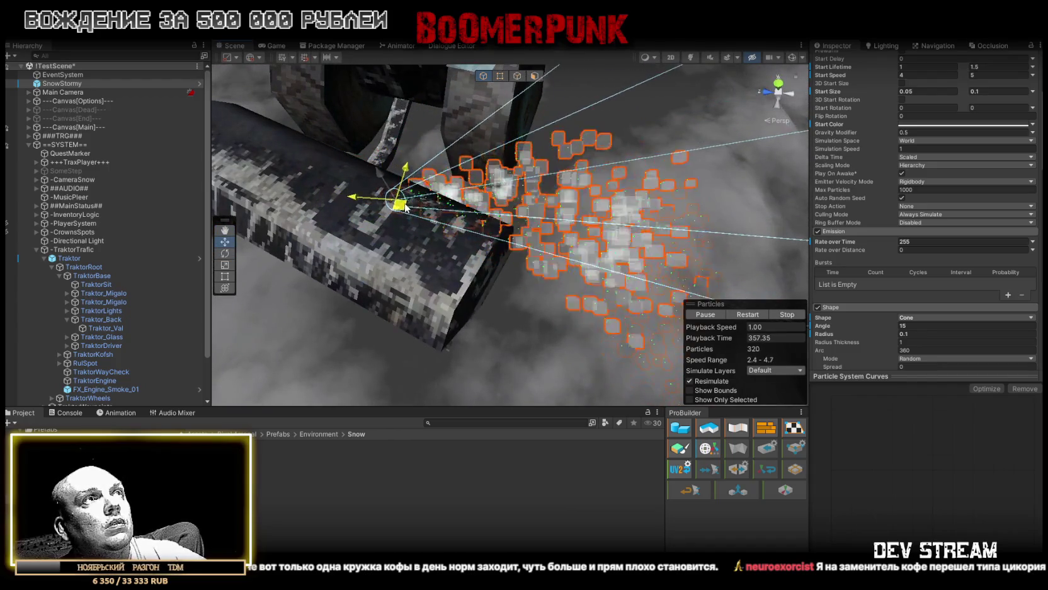
mouse_move(376, 192)
mouse_down()
mouse_move(430, 143)
mouse_move(518, 244)
mouse_move(542, 235)
mouse_move(562, 309)
mouse_move(554, 297)
mouse_move(573, 274)
mouse_up()
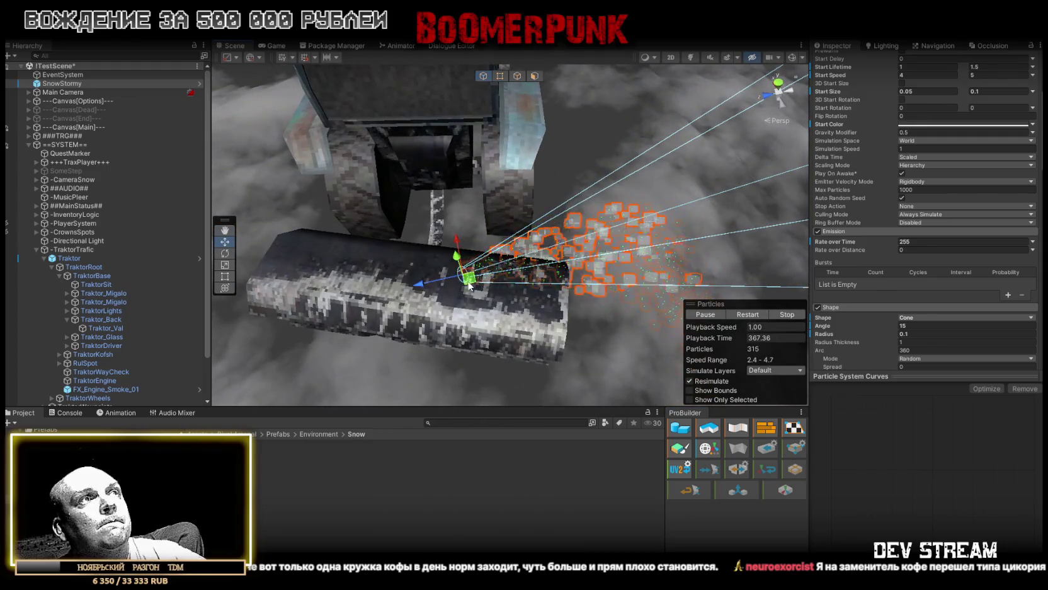
mouse_move(473, 282)
mouse_down()
mouse_move(410, 281)
mouse_move(461, 256)
mouse_up()
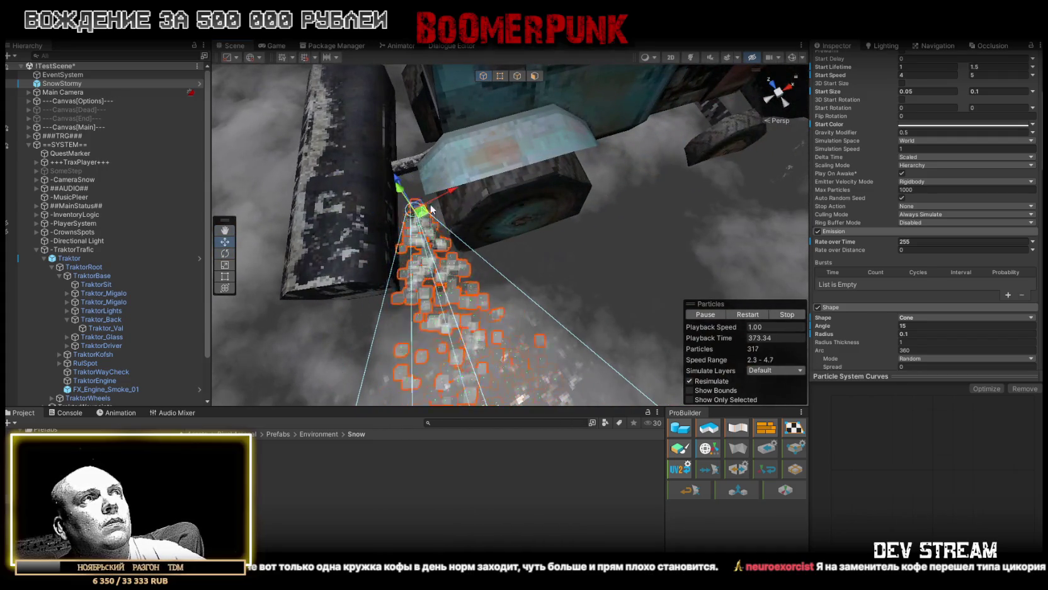
mouse_move(414, 220)
mouse_down()
mouse_move(627, 148)
mouse_move(439, 118)
mouse_up()
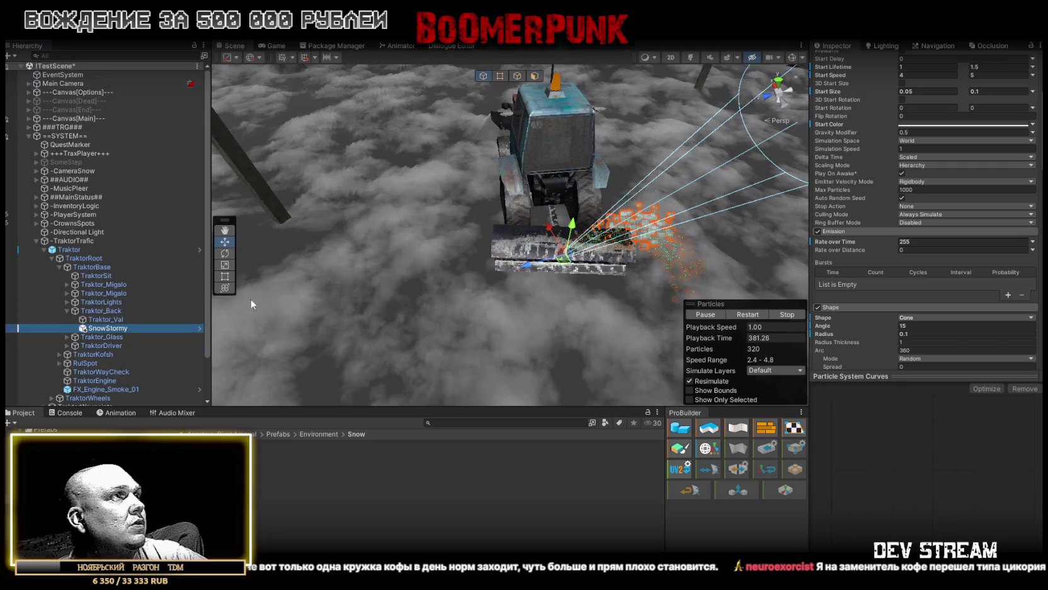
Step: Set the snow emitter's scale to 1, 1, 1 and its rotation to X -150, Y -90
scroll(982, 172, up, 3)
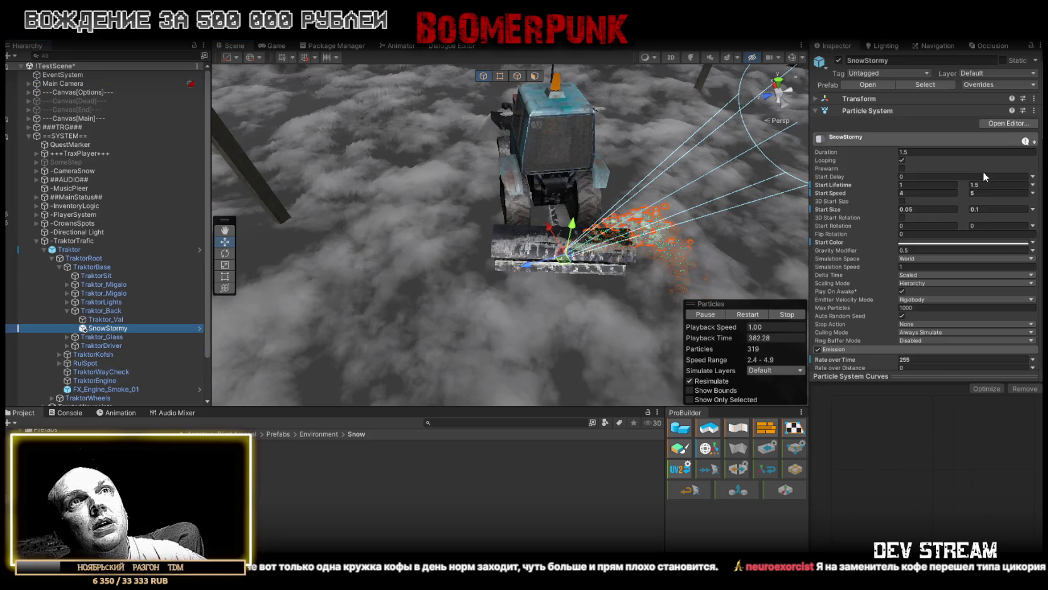
click(819, 98)
click(953, 133)
text(13)
key(Tab)
text(1)
key(Tab)
text(1)
click(931, 122)
text(-150)
click(976, 122)
text(-90)
Step: Turn the emitter cone about its vertical axis to Y -105 and set Position Y to -0.5
mouse_move(693, 157)
mouse_down()
mouse_move(800, 125)
mouse_move(865, 134)
mouse_up()
key(e)
drag(536, 345, 559, 343)
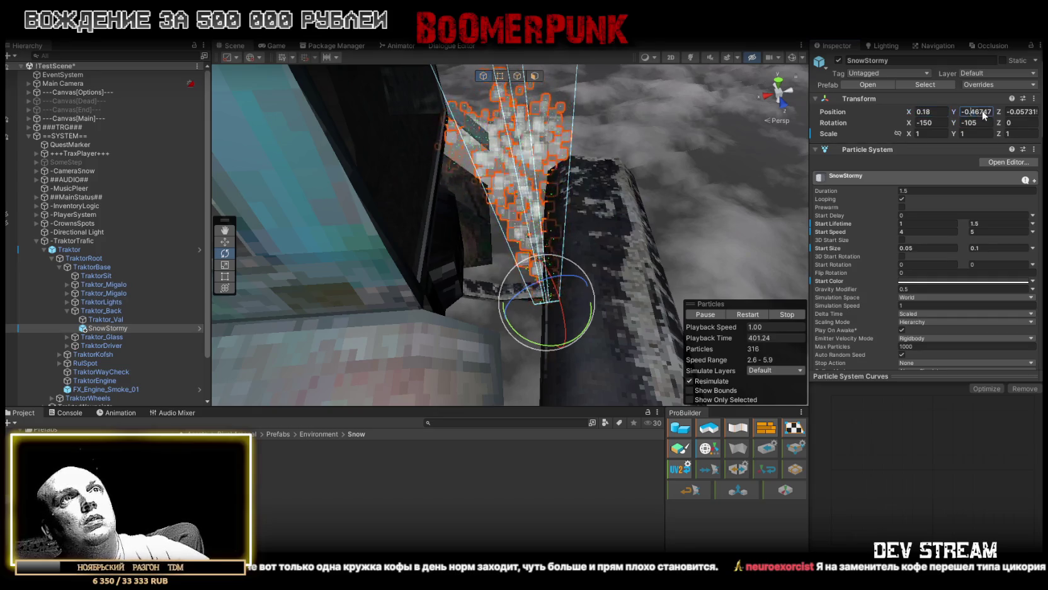
text(-0.5)
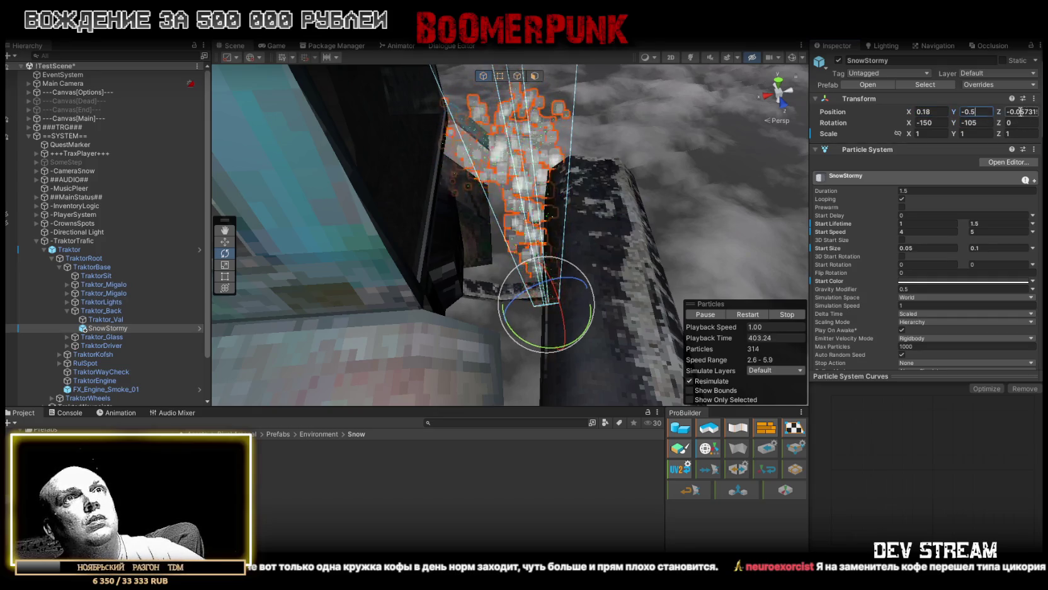
text(-0.0)
mouse_move(651, 152)
mouse_down()
mouse_move(346, 149)
mouse_move(567, 208)
mouse_move(756, 240)
mouse_up()
scroll(911, 251, down, 5)
scroll(911, 251, down, 2)
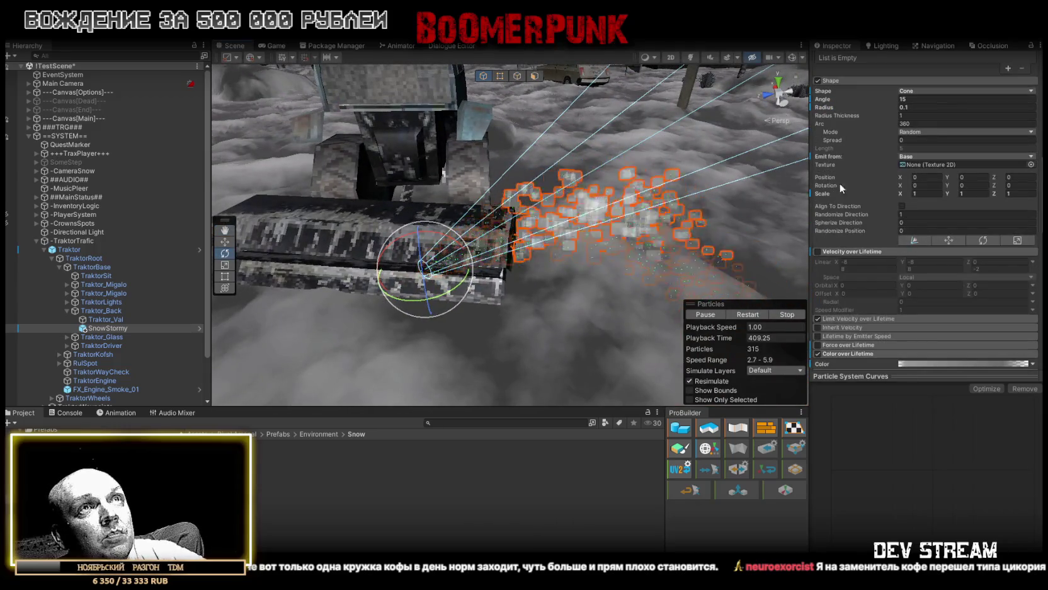
Step: Give SnowStormy emission Rate over Distance 125, Rate over Time 25 and Max Particles 300
scroll(913, 142, down, 3)
scroll(912, 142, up, 4)
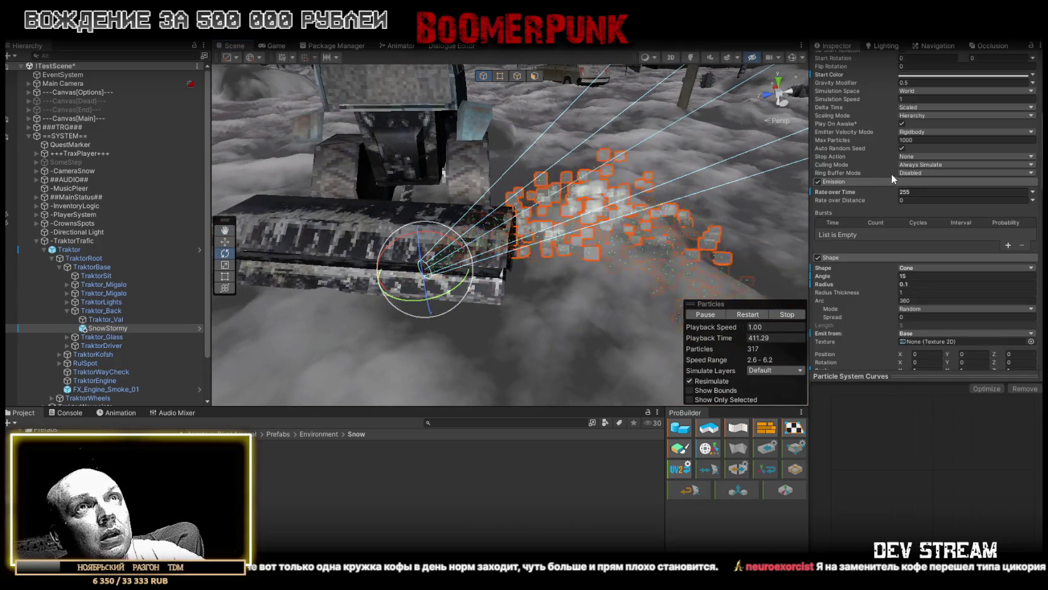
click(917, 199)
text(125)
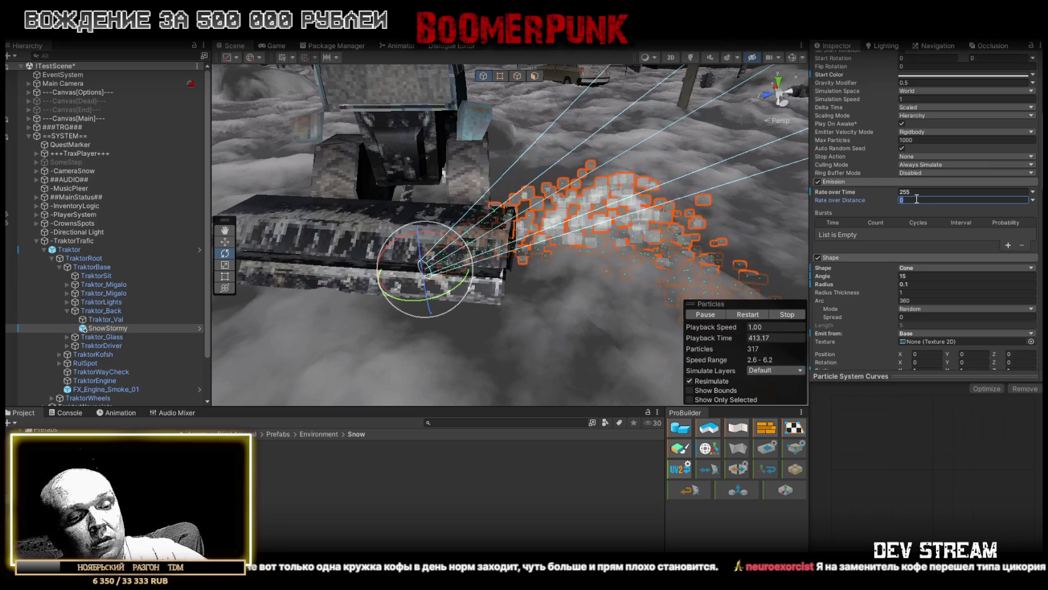
click(929, 192)
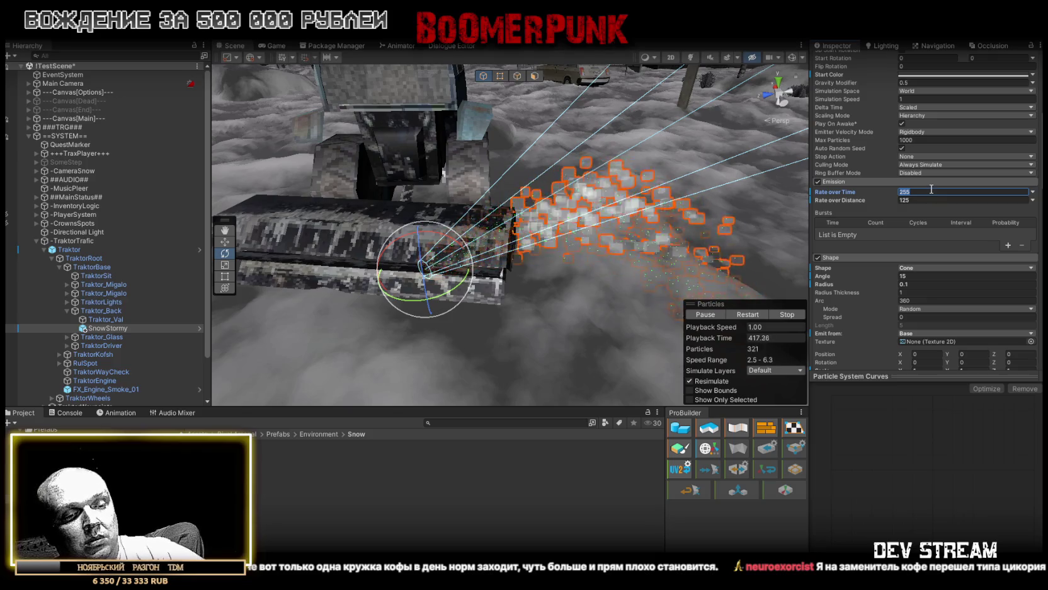
text(35)
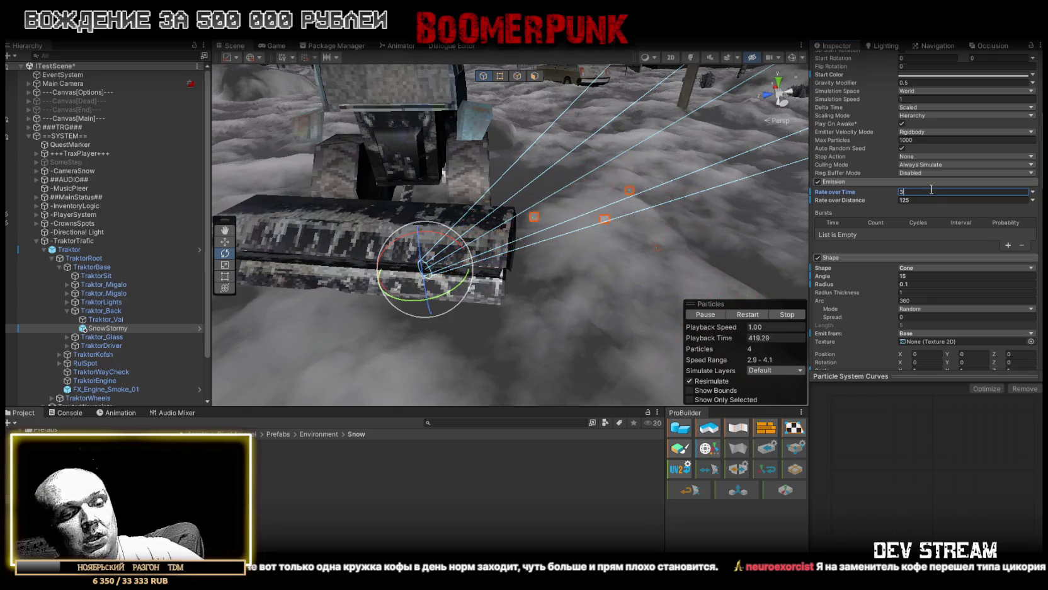
drag(700, 179, 655, 187)
text(25)
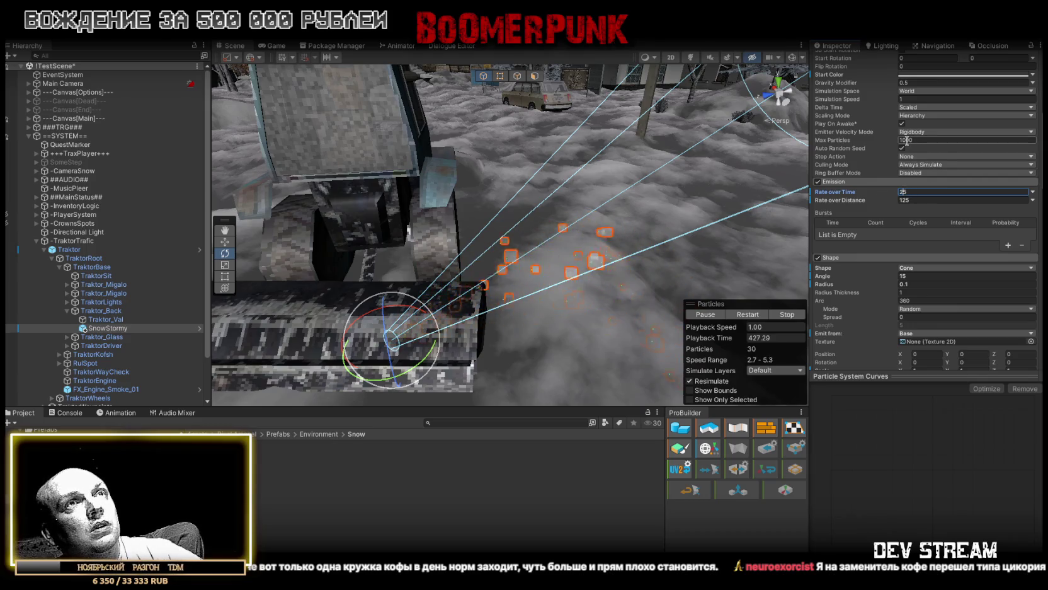
text(300)
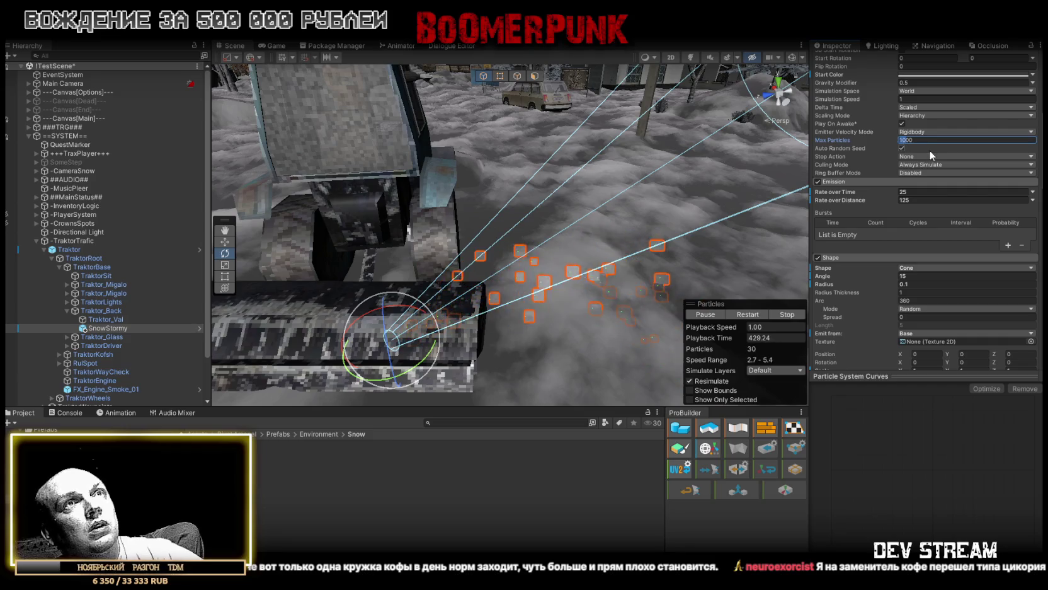
scroll(939, 170, up, 3)
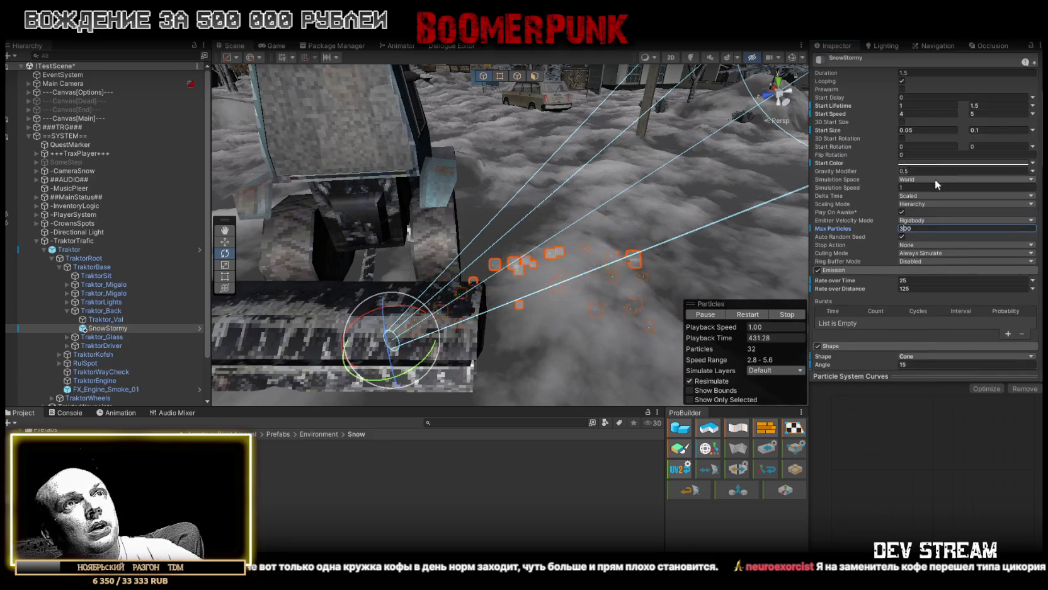
drag(662, 164, 609, 189)
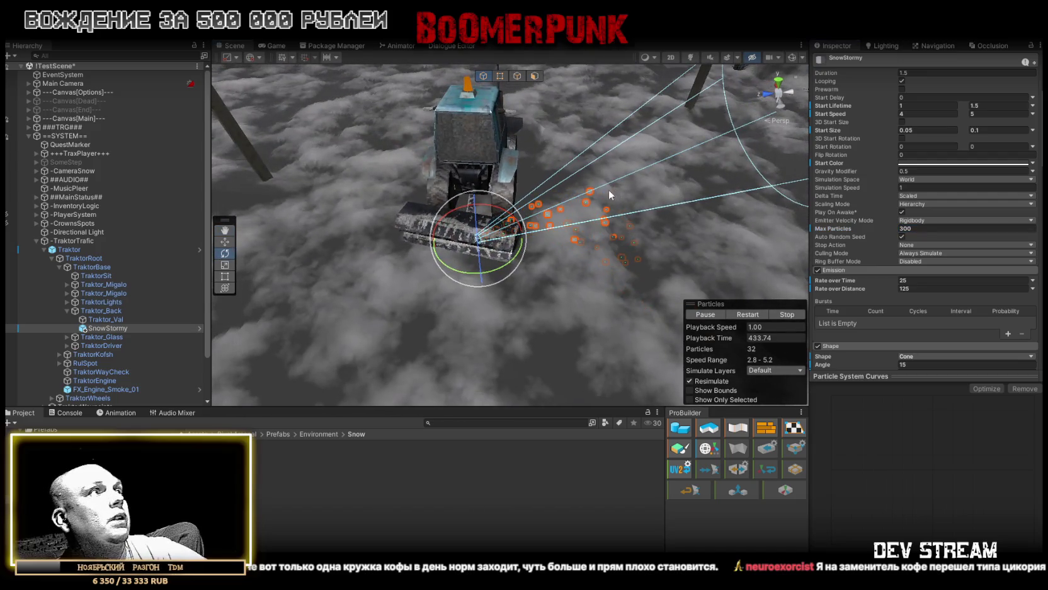
click(78, 249)
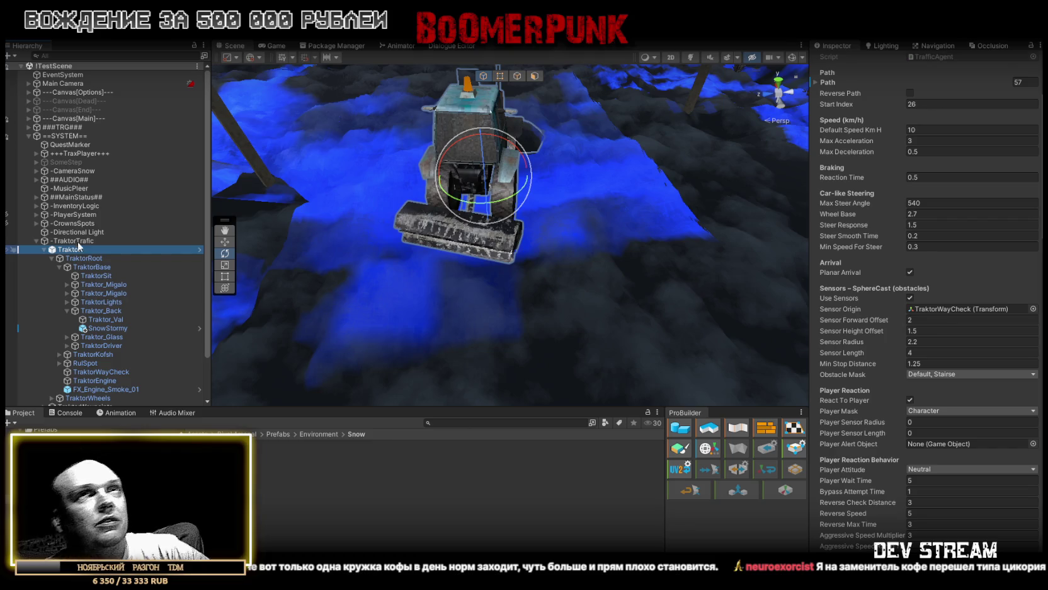
Step: Scroll the Traktor's Inspector to the top to show its traffic agent settings
scroll(862, 167, up, 4)
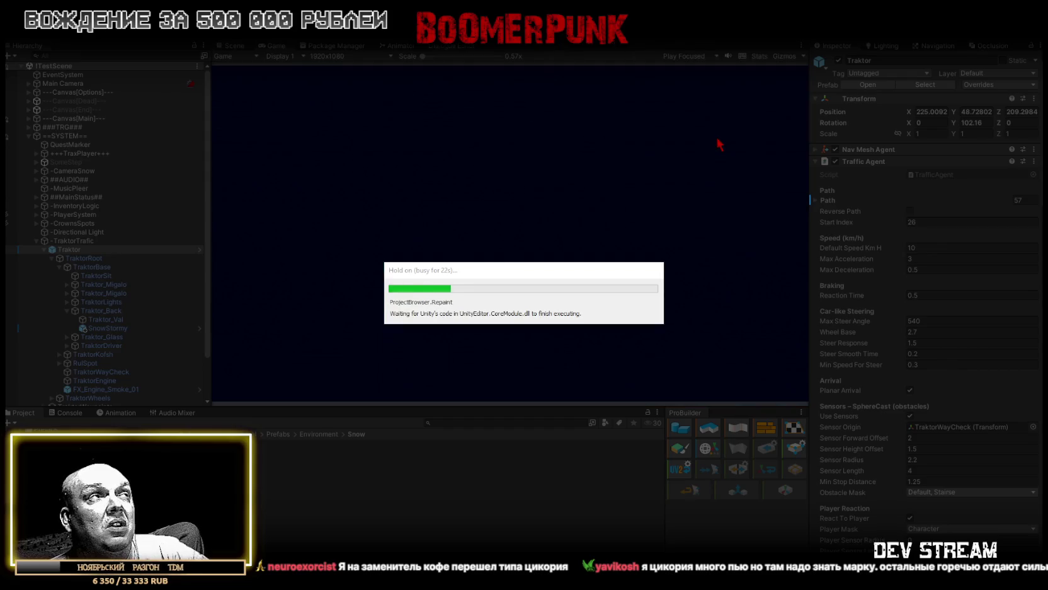
Step: In a maximized Game view, walk the character forward through the snow toward the spraying tractor
double_click(270, 45)
key(w)
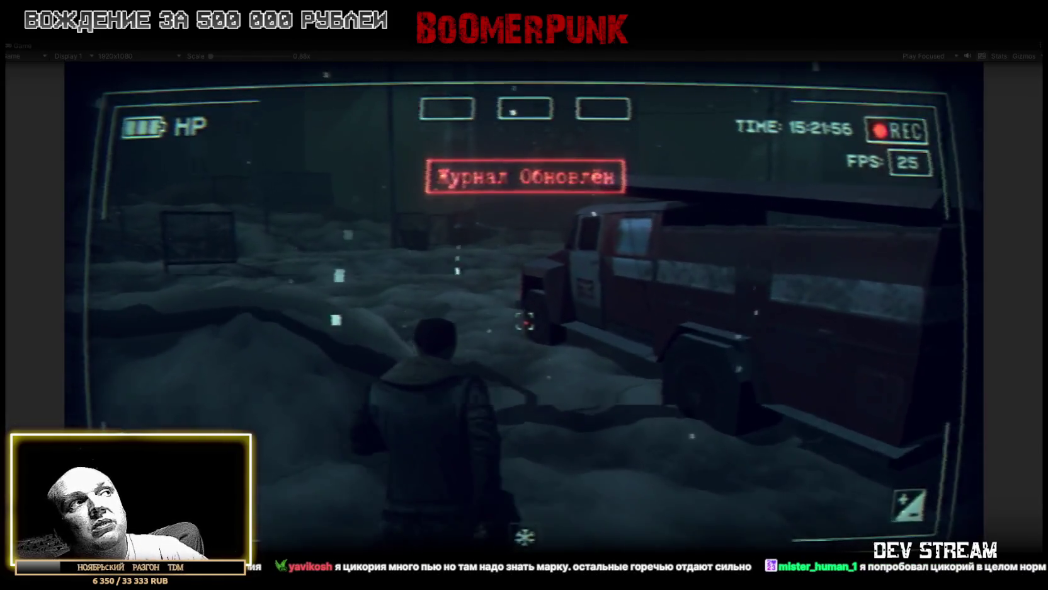
mouse_move(524, 322)
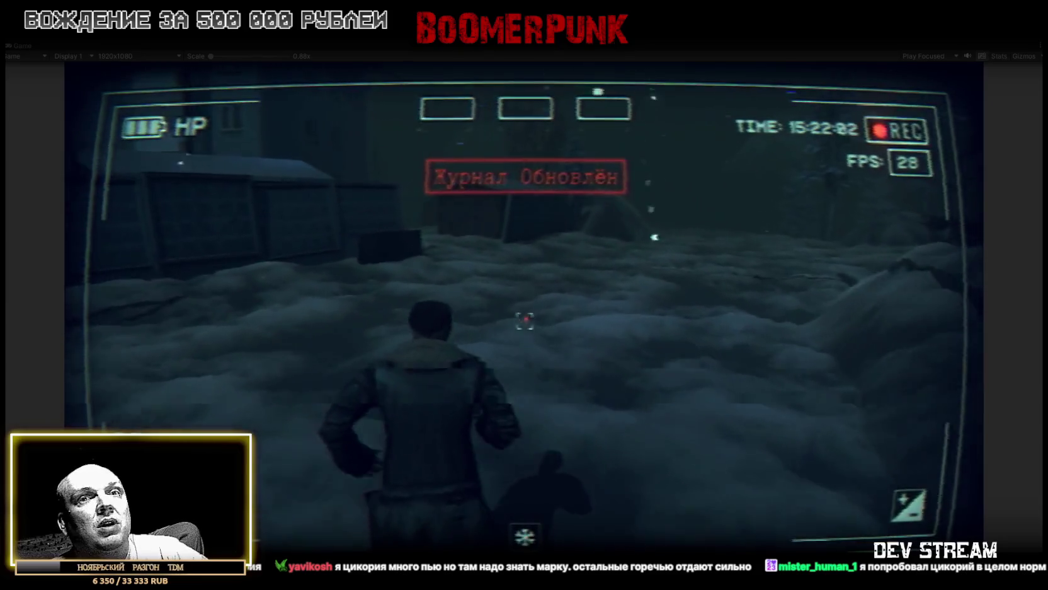
key(w)
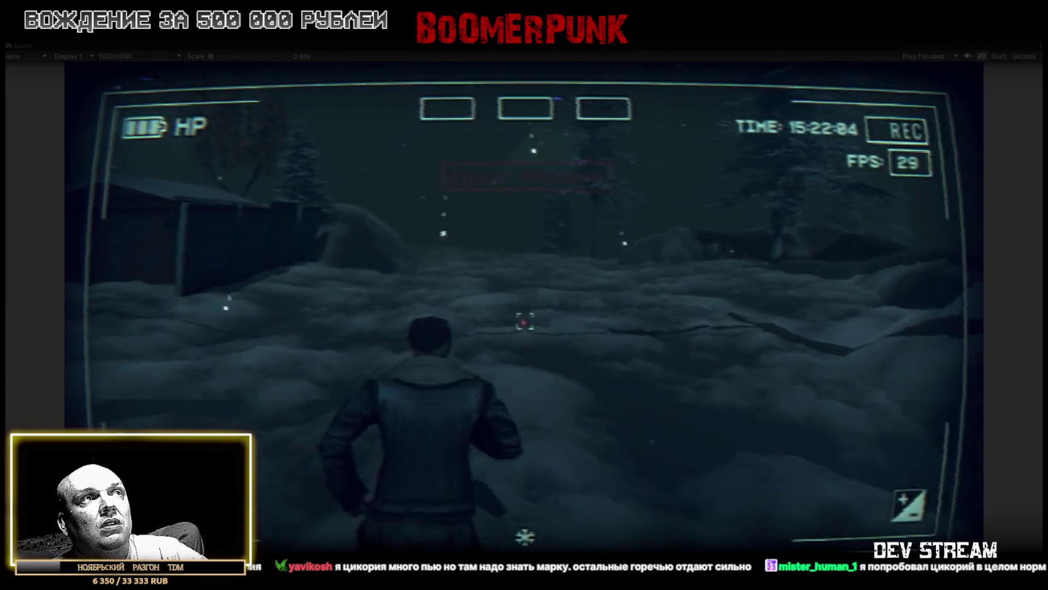
key(w)
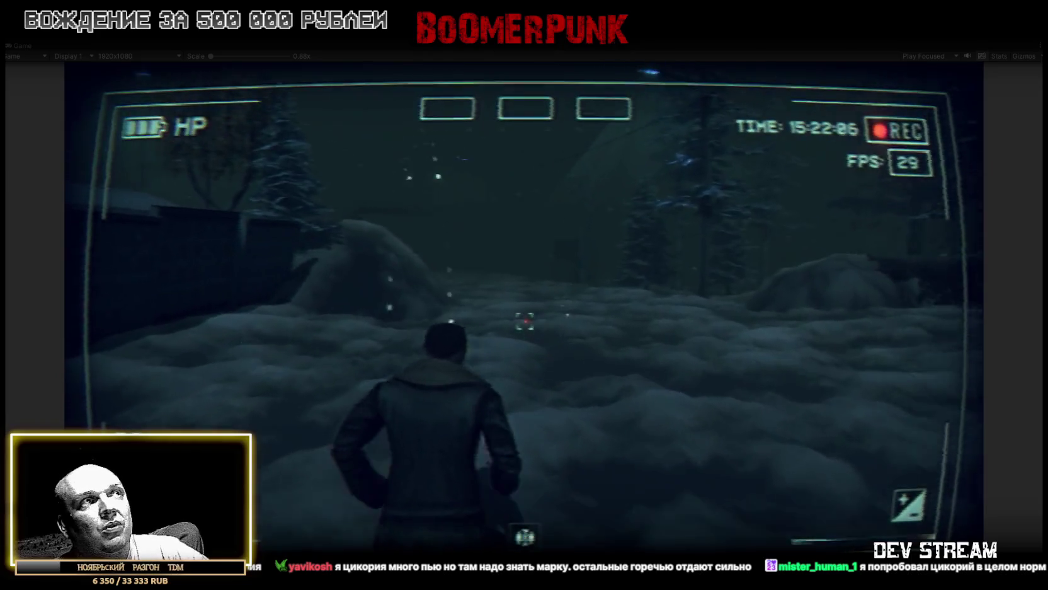
key(w)
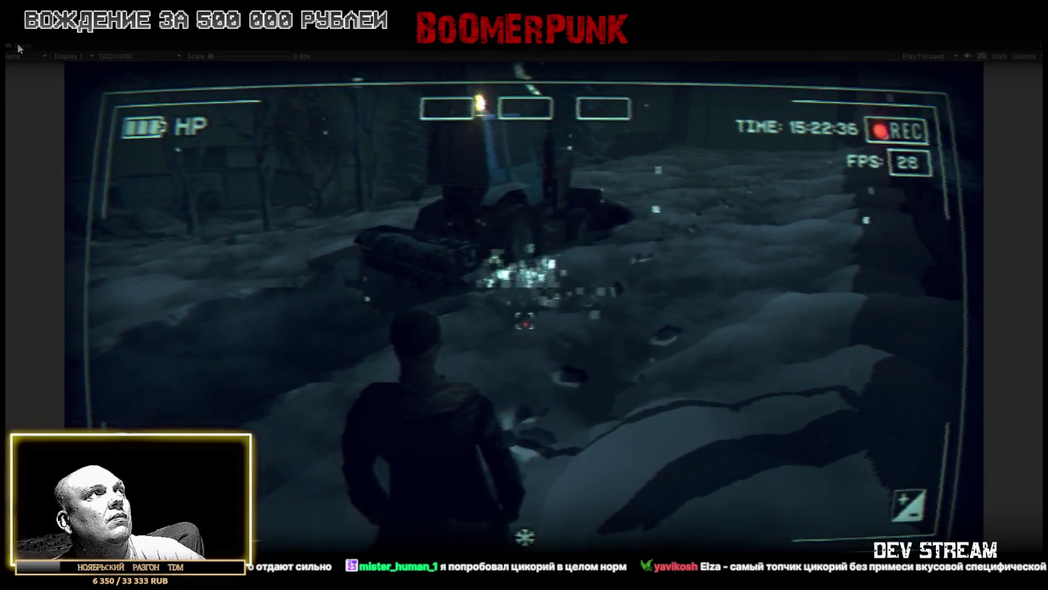
double_click(20, 44)
Step: Select the SnowStormy emitter and frame it beside the tractor in the Scene view
click(101, 319)
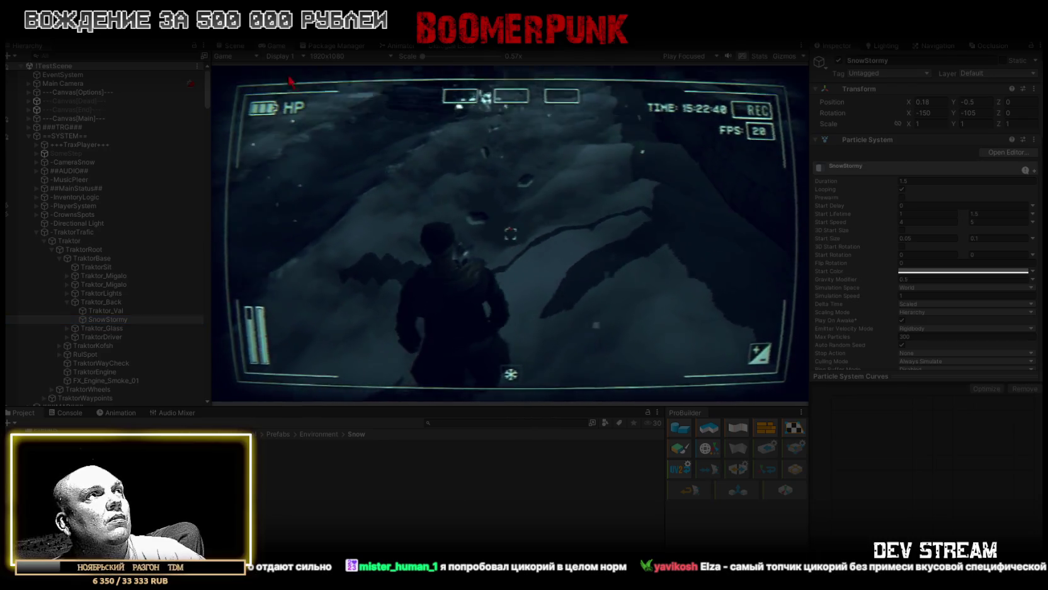
click(229, 45)
key(f)
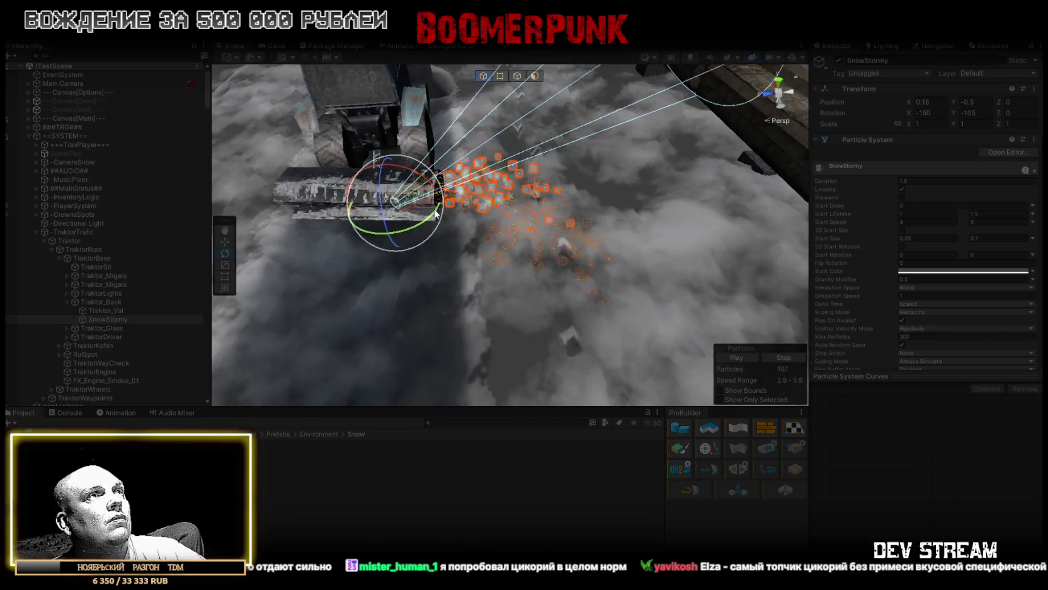
mouse_move(624, 206)
mouse_down()
mouse_move(247, 216)
mouse_move(445, 225)
mouse_up()
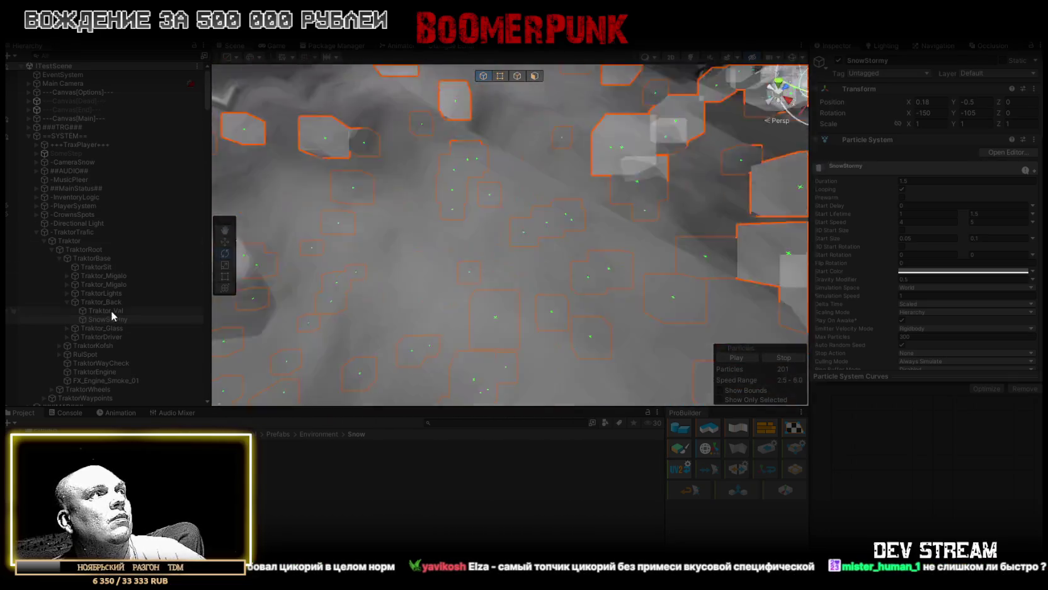
double_click(111, 302)
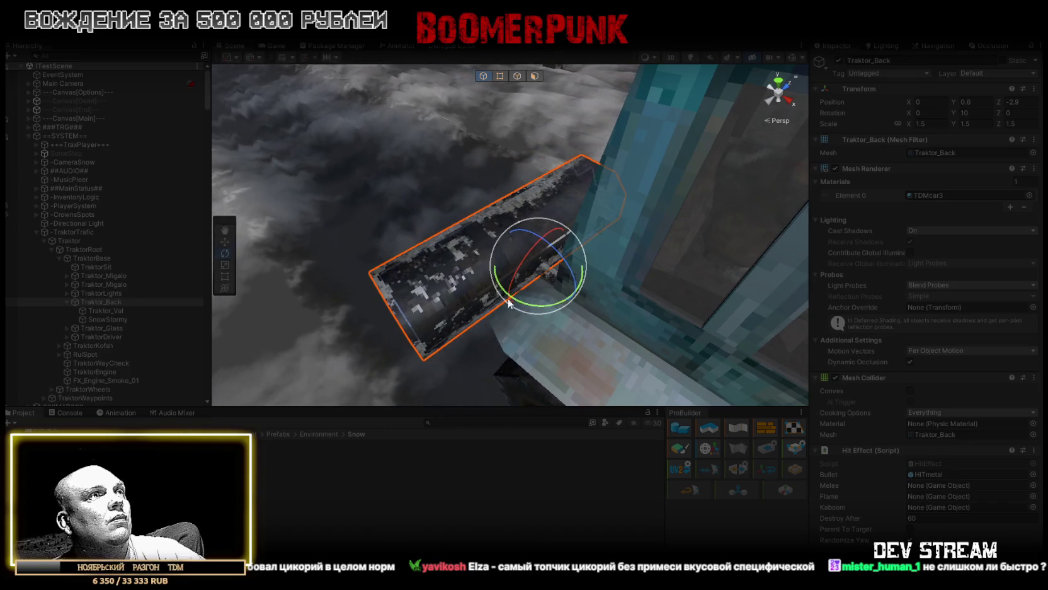
click(112, 317)
double_click(112, 317)
mouse_move(420, 287)
mouse_down()
mouse_move(667, 334)
mouse_move(558, 293)
mouse_move(599, 271)
mouse_up()
Step: Set SnowStormy's rotation to X -150, Y -125 and keep the Transform after exiting Play Mode
drag(908, 111, 942, 113)
text(-150)
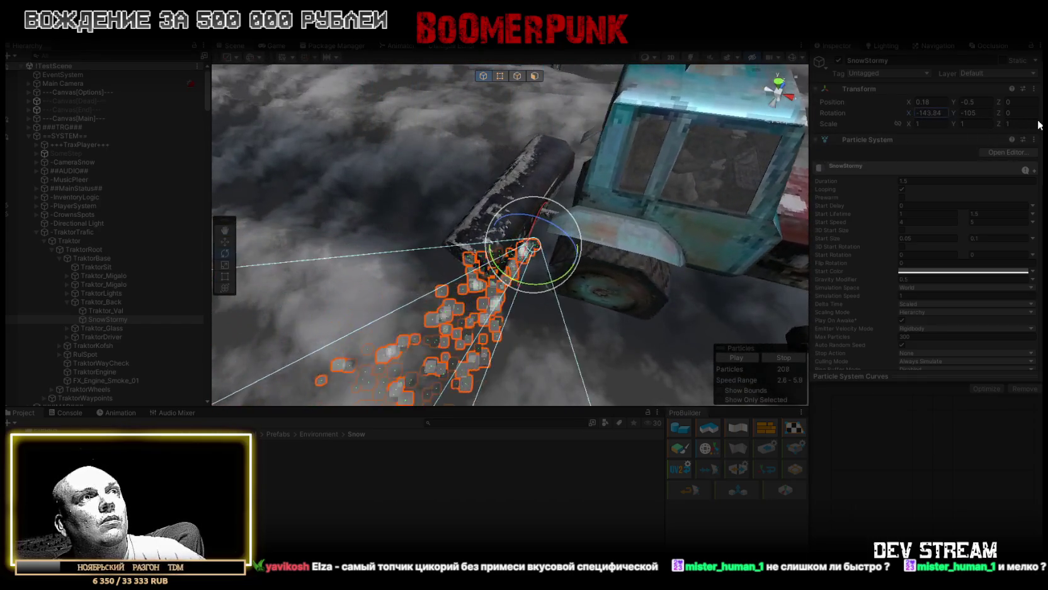
key(Return)
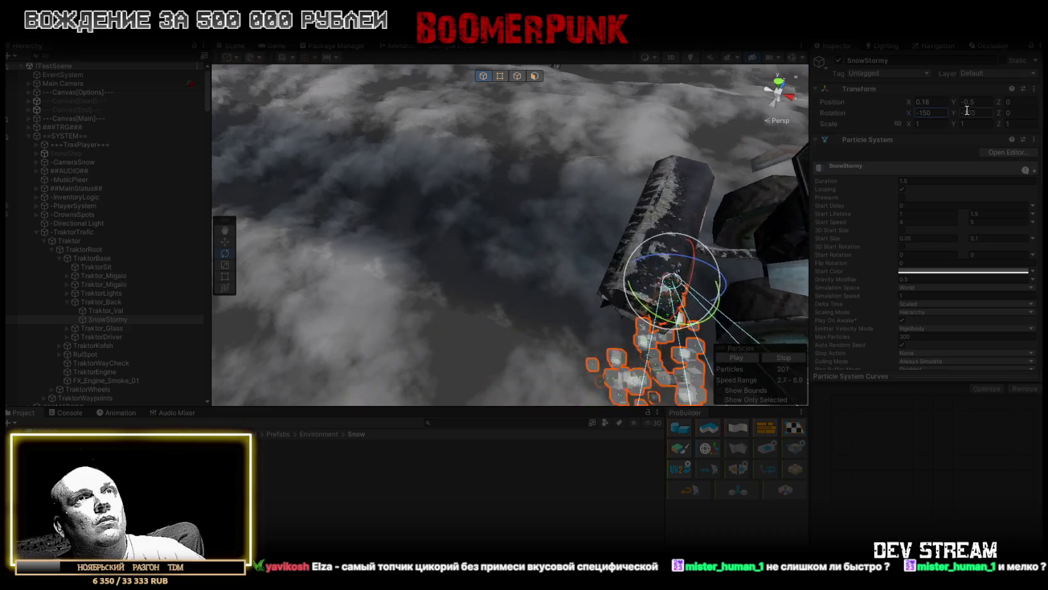
click(970, 112)
mouse_move(629, 183)
mouse_down()
mouse_move(661, 177)
mouse_move(706, 229)
mouse_move(784, 216)
mouse_up()
click(1033, 89)
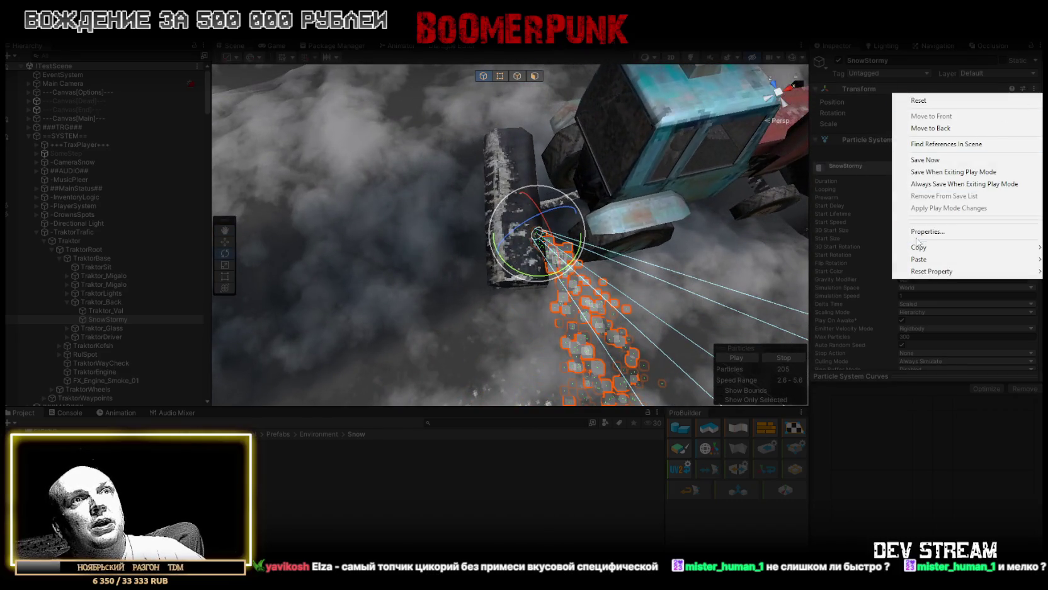
click(938, 172)
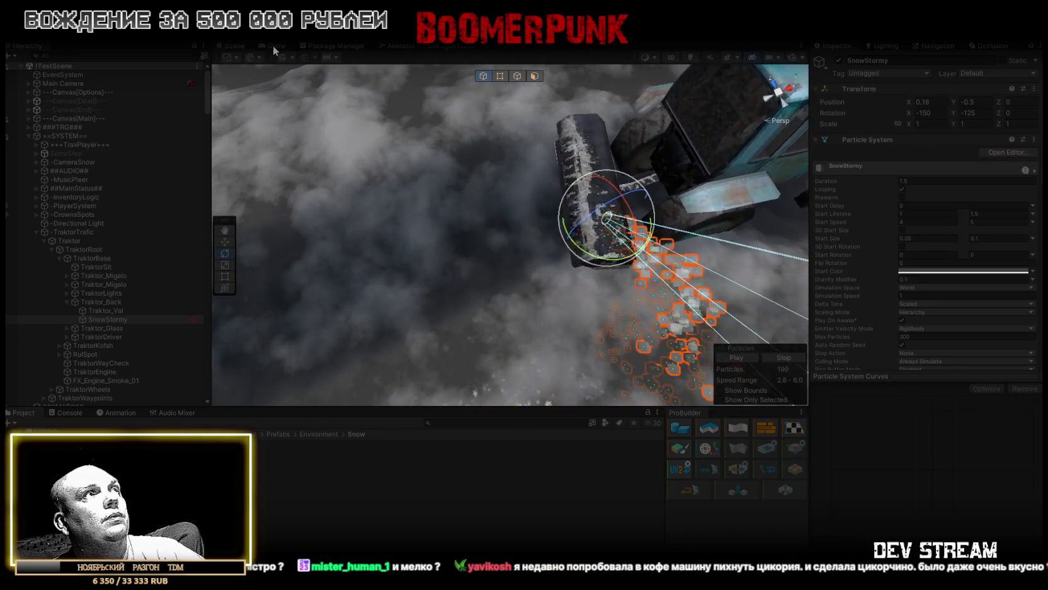
double_click(273, 44)
Step: Walk the character through the gate and past the building up to the tractor
key(w)
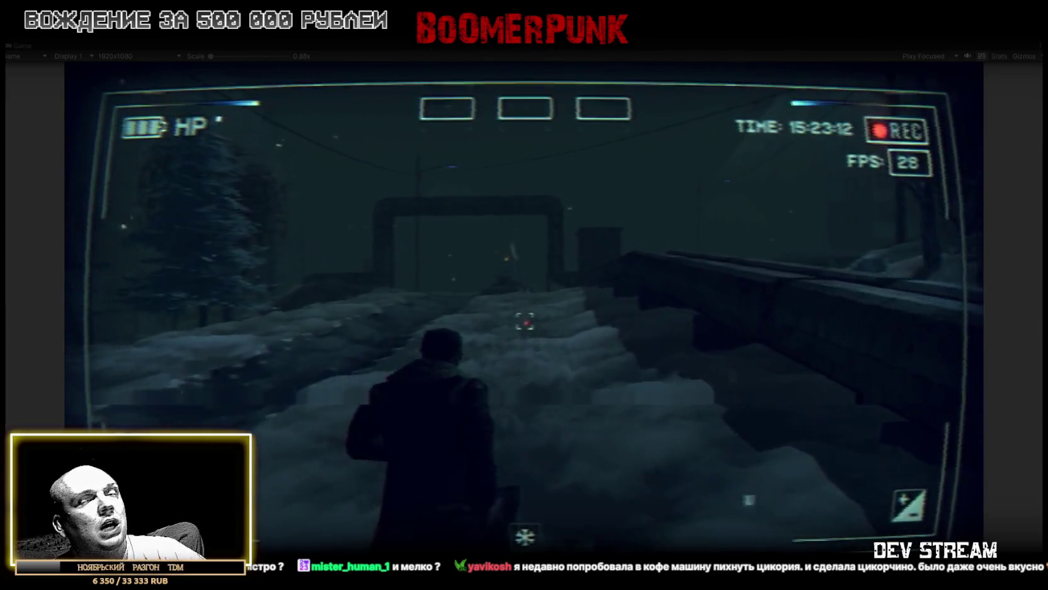
key(w)
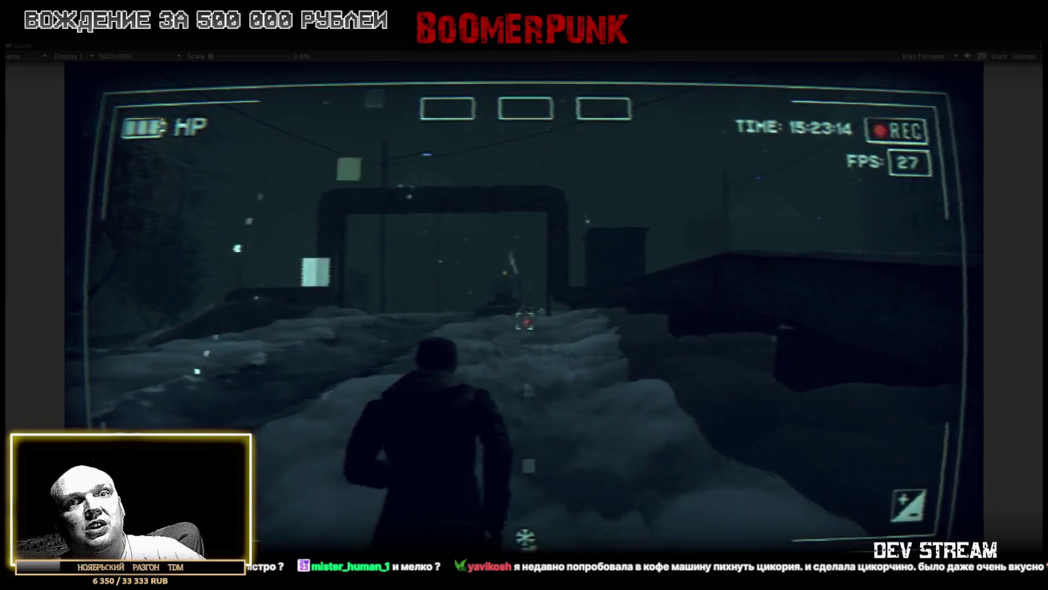
key(w)
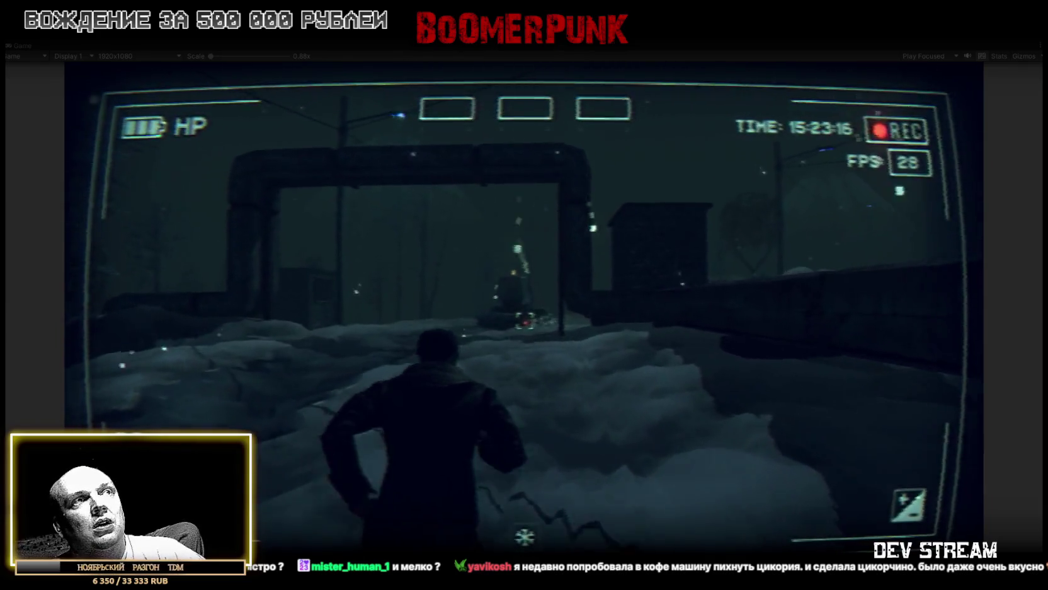
key(w)
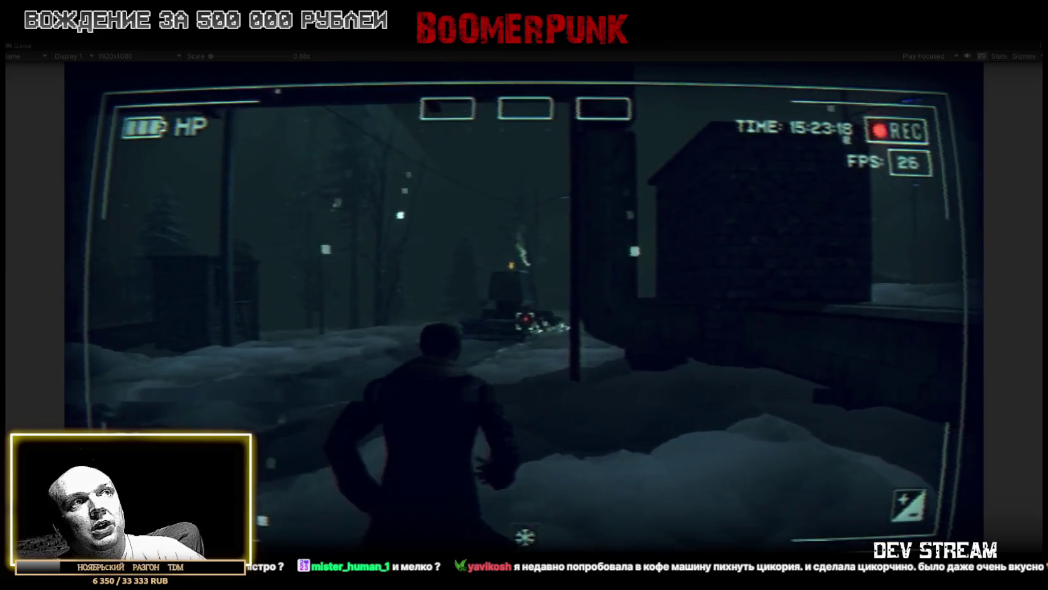
key(w)
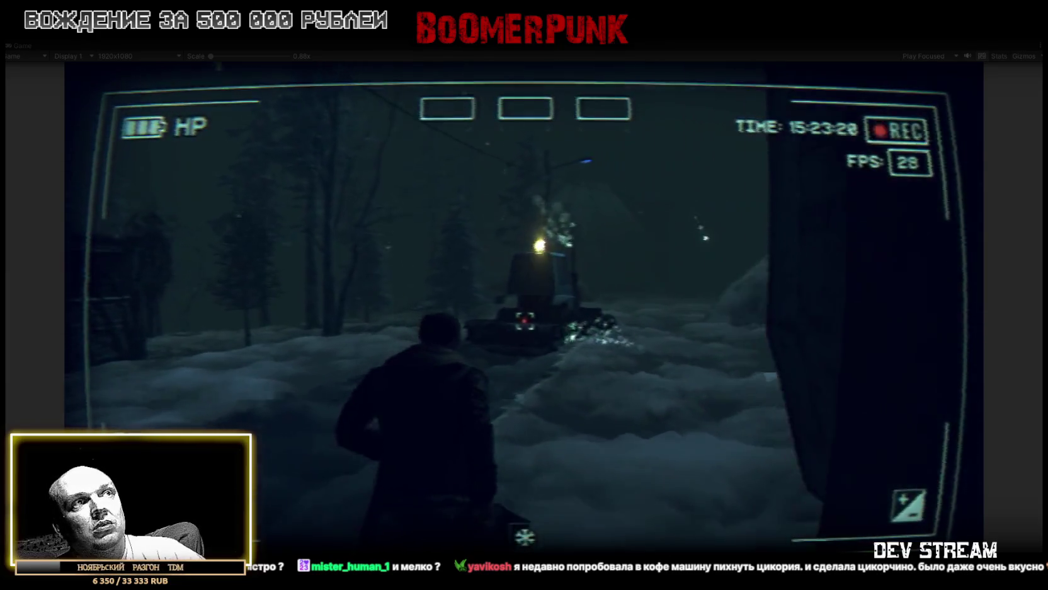
key(w)
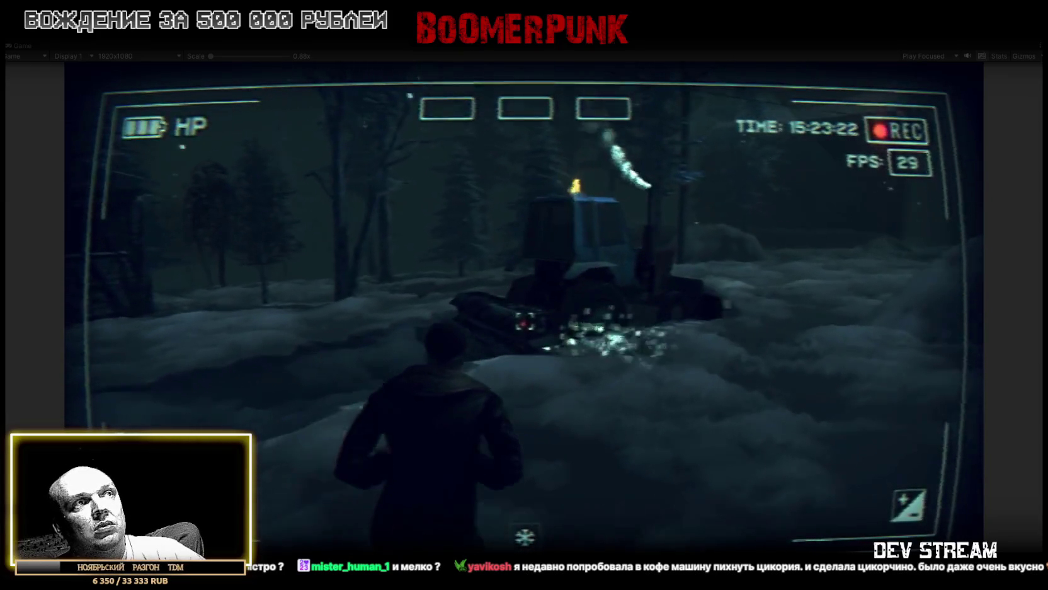
key(w)
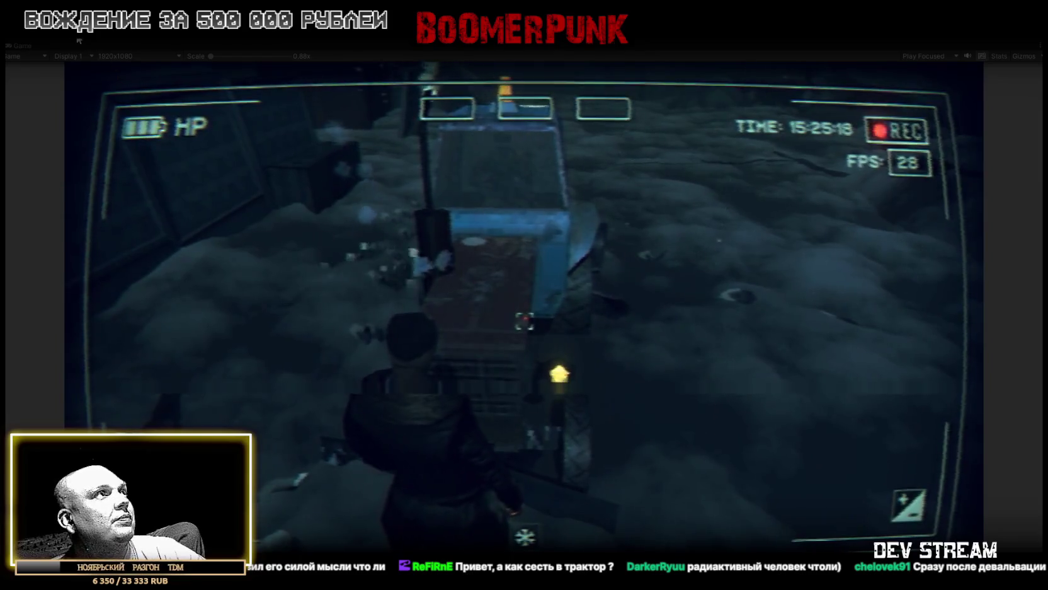
Step: Change the Traktor's Traffic Agent Player Attitude from Neutral to Aggressive
double_click(27, 46)
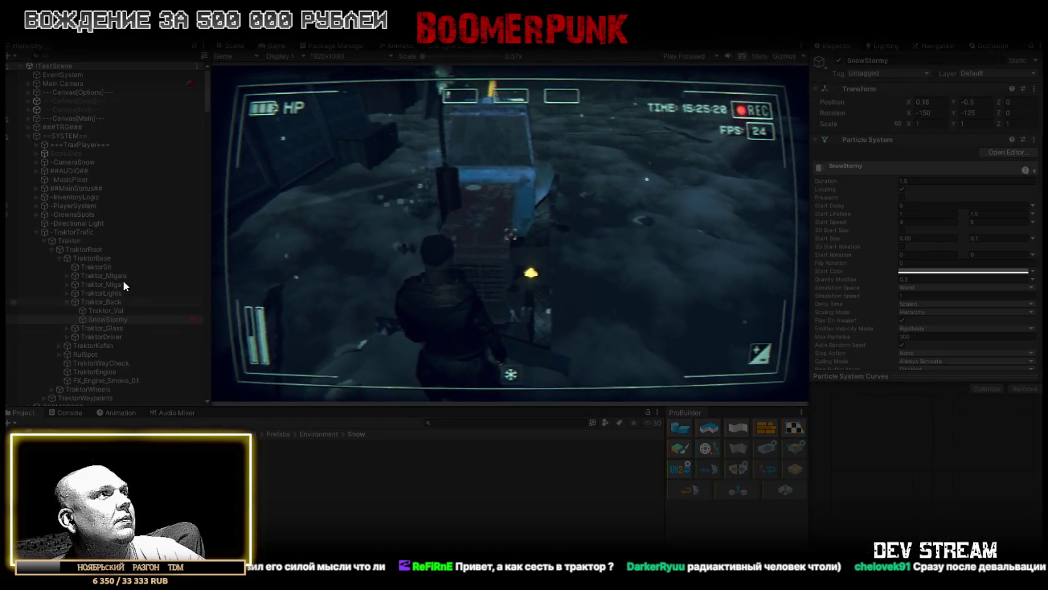
click(66, 242)
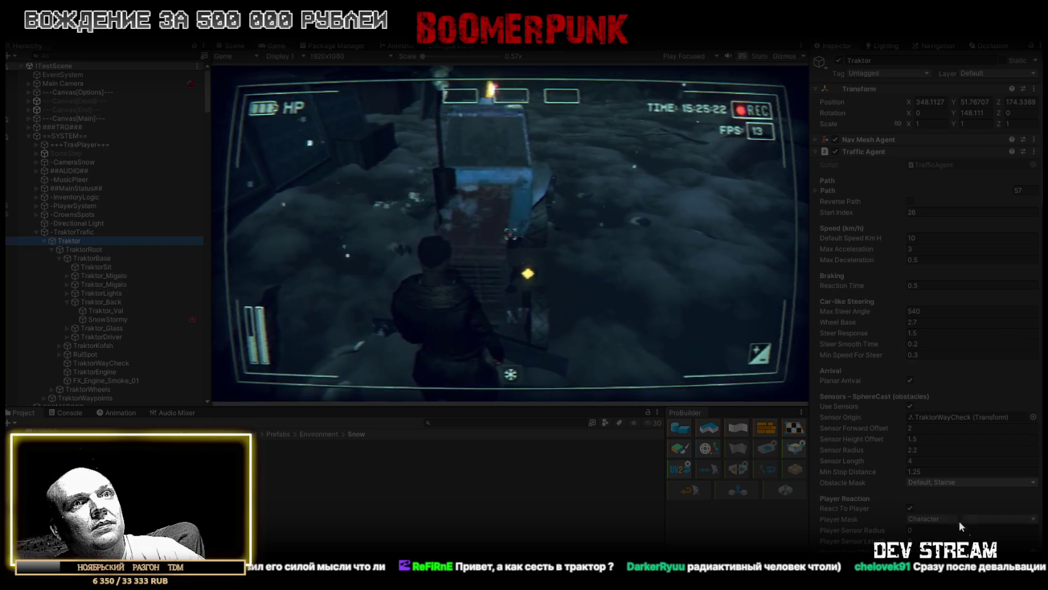
scroll(965, 517, down, 5)
click(943, 400)
click(945, 436)
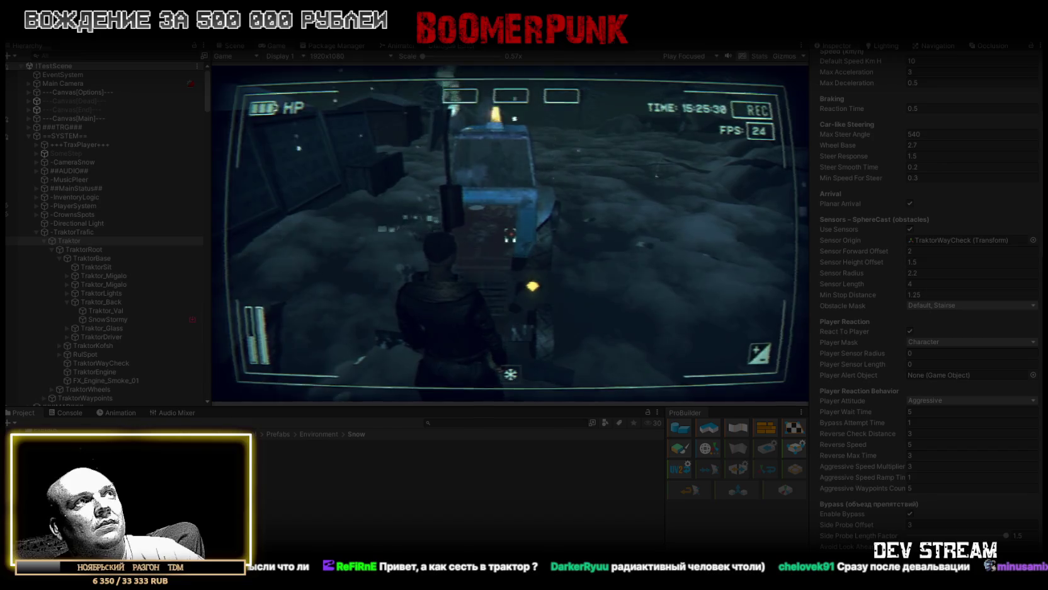
click(234, 46)
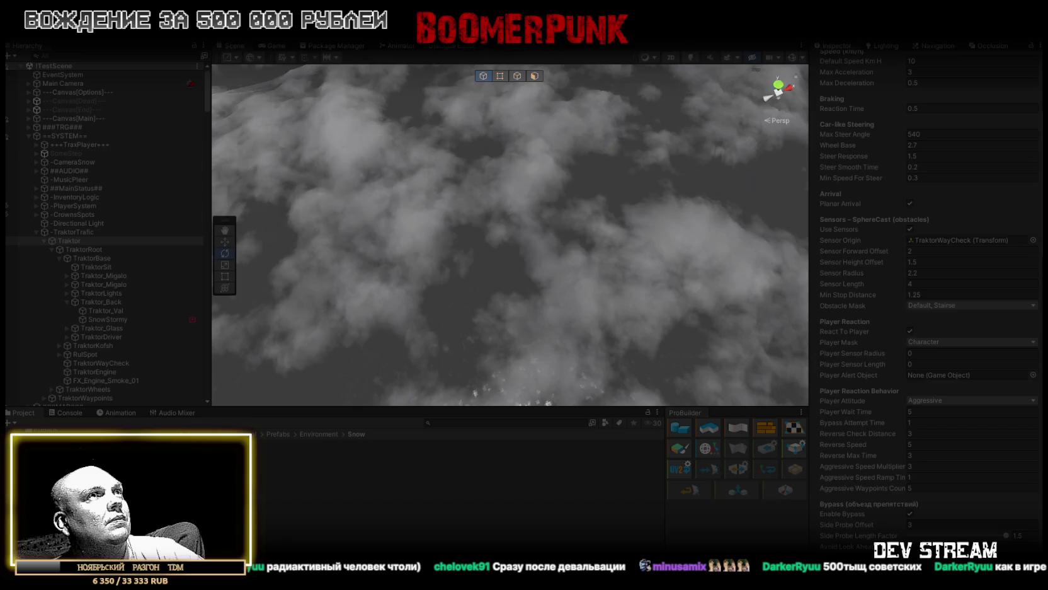
Step: Frame the Traktor and switch its Player Attitude back to Neutral
drag(561, 203, 225, 258)
double_click(67, 240)
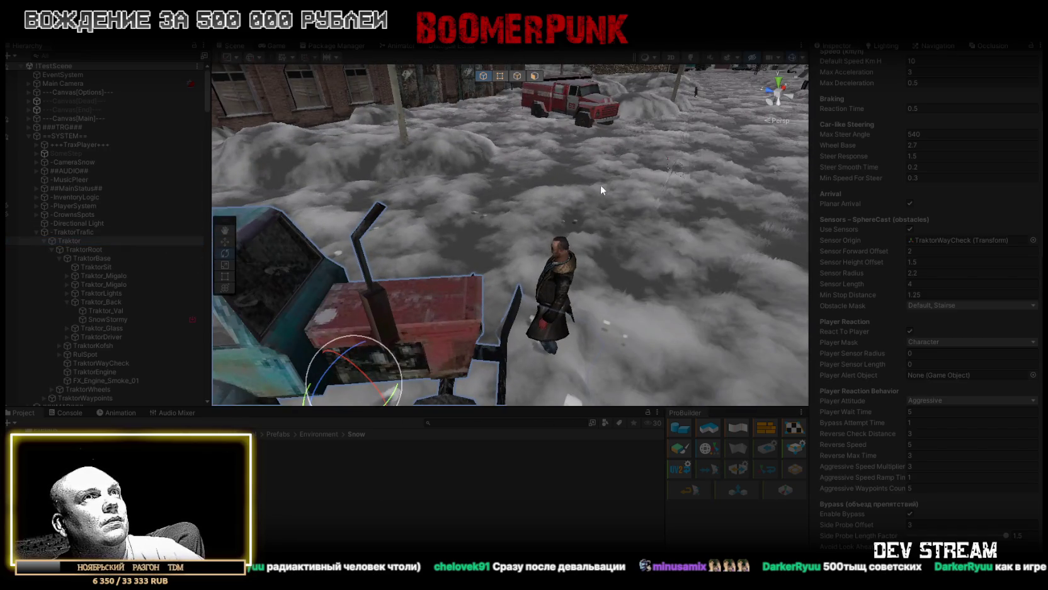
drag(520, 187, 483, 206)
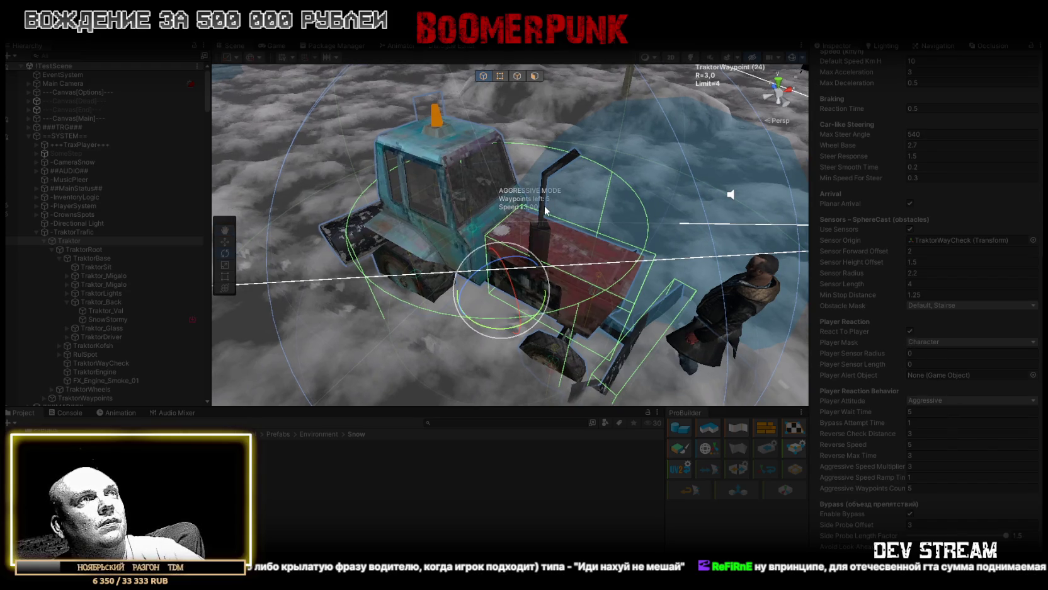
click(954, 402)
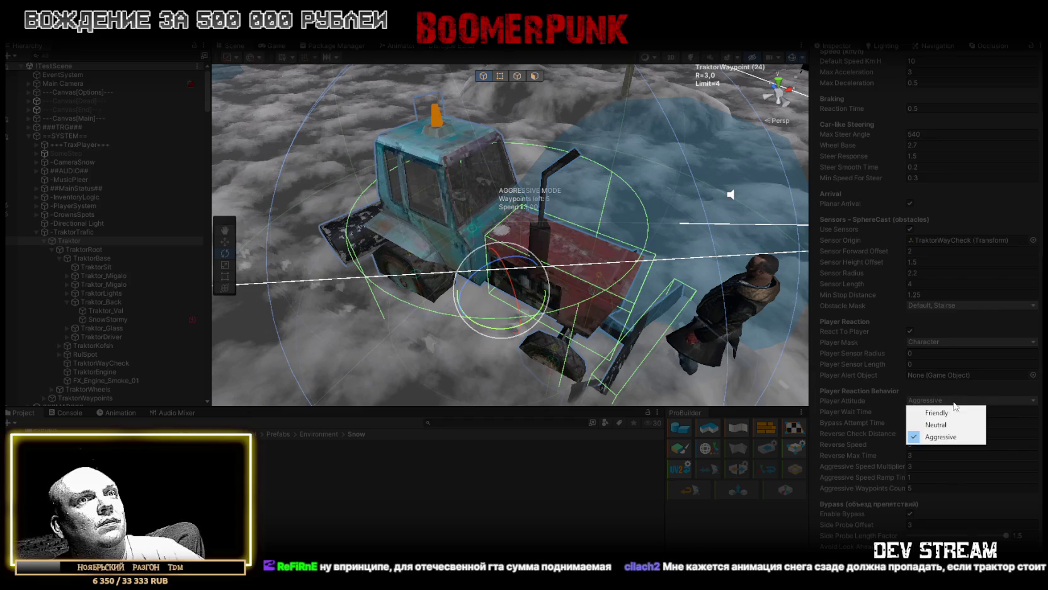
click(936, 435)
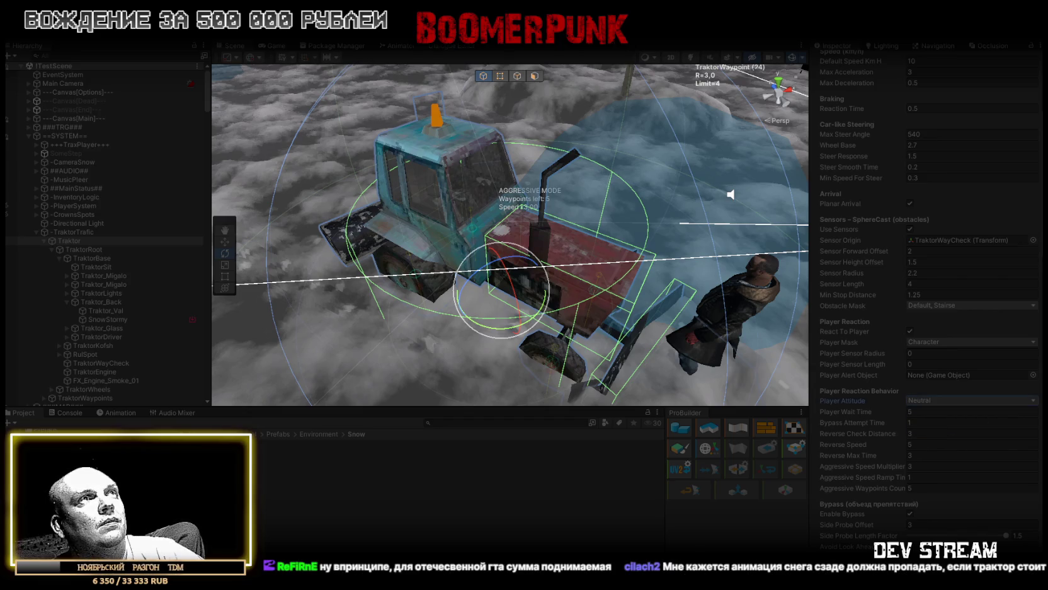
key(ctrl+2)
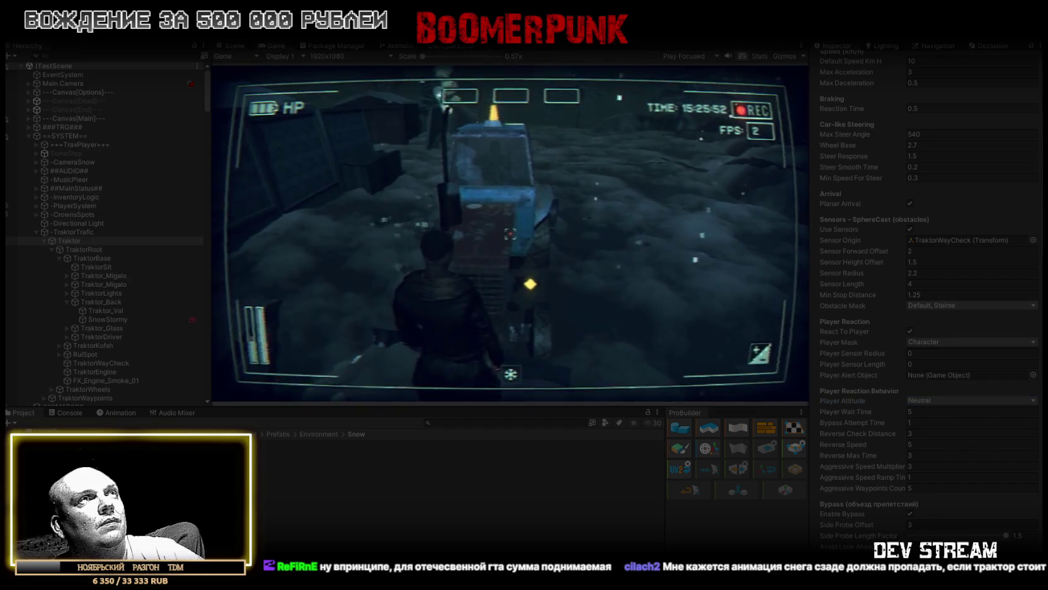
Step: Switch from the Game view back to the Scene view showing the tractor
click(250, 46)
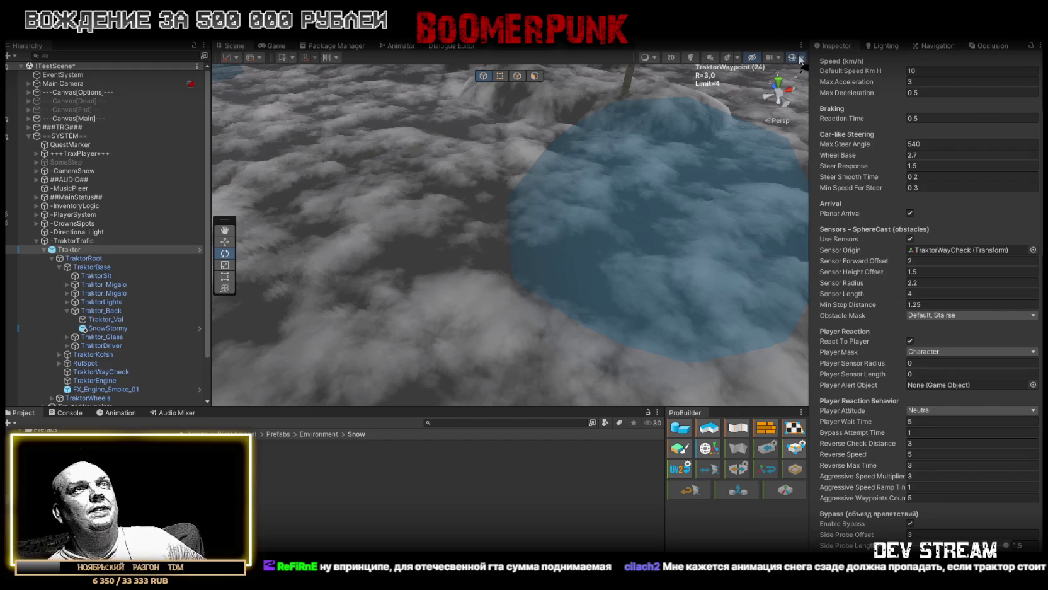
click(792, 57)
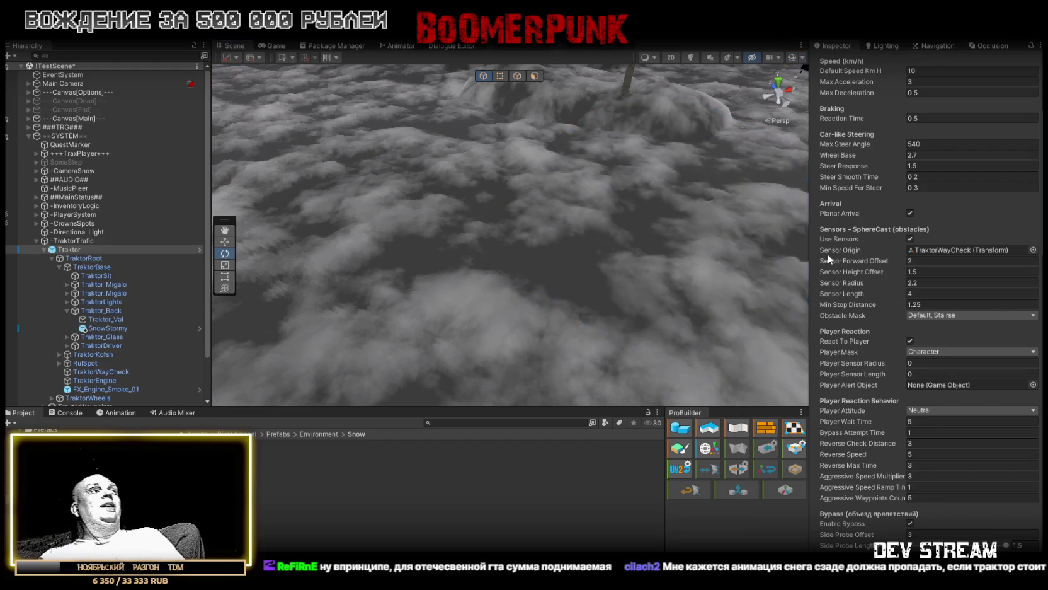
click(65, 413)
click(22, 413)
mouse_move(599, 164)
mouse_down()
mouse_move(616, 117)
mouse_move(797, 233)
mouse_move(827, 226)
mouse_move(809, 138)
mouse_up()
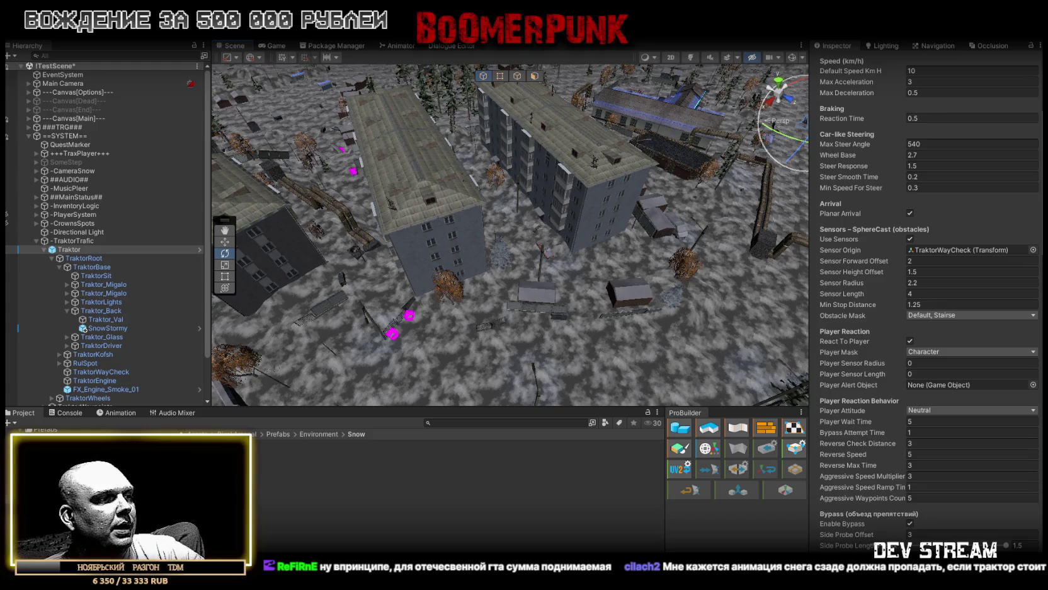
scroll(921, 413, down, 10)
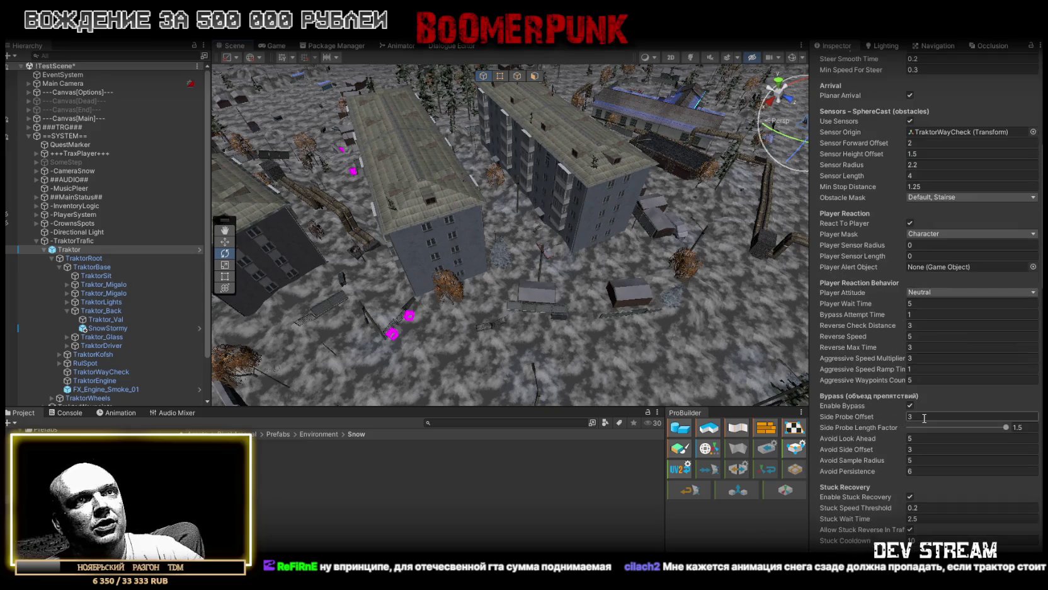
scroll(920, 415, down, 3)
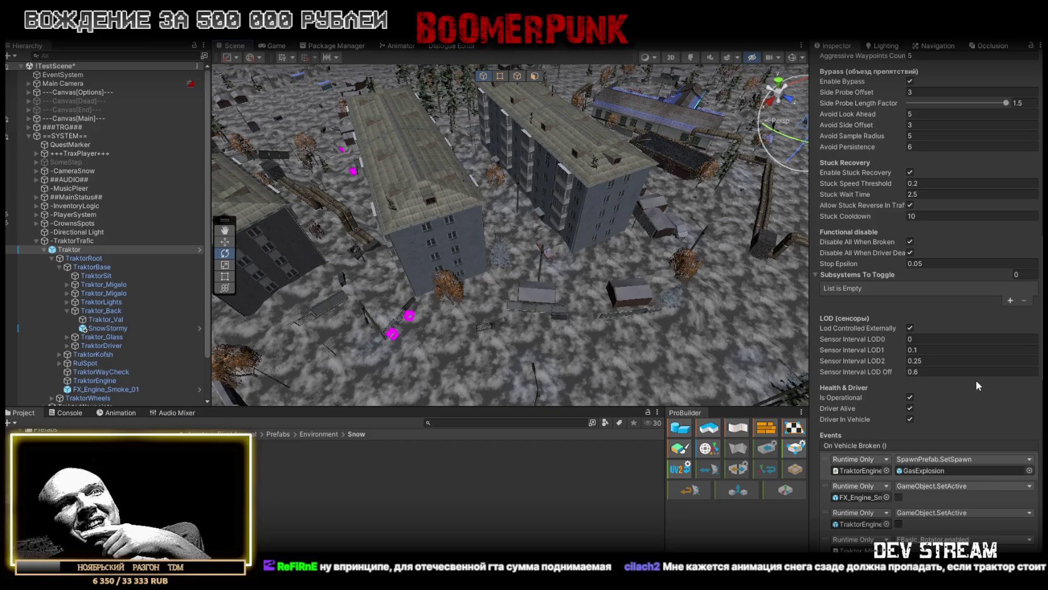
scroll(979, 378, up, 10)
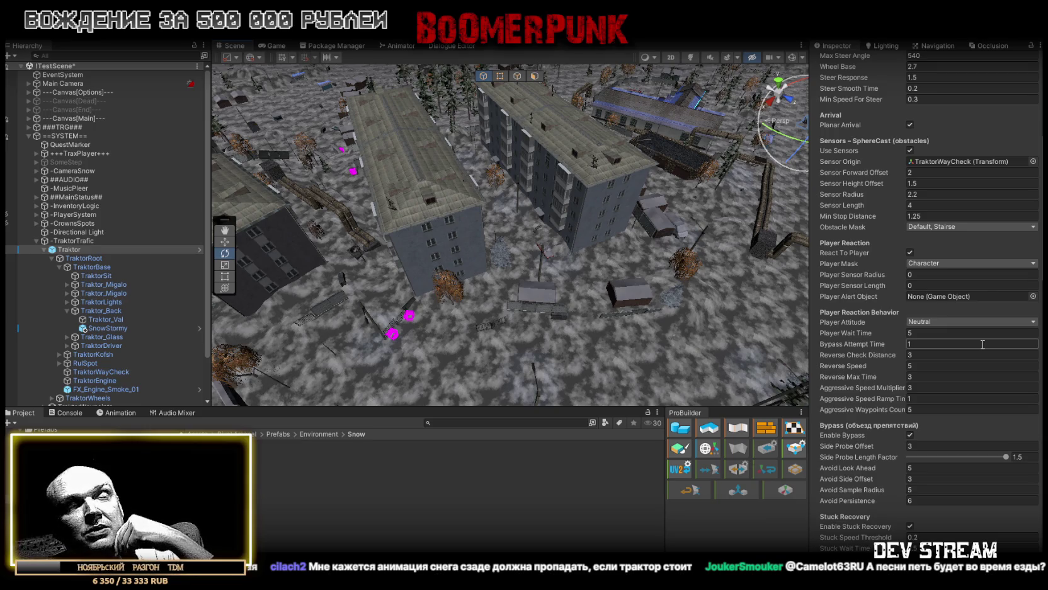
click(959, 355)
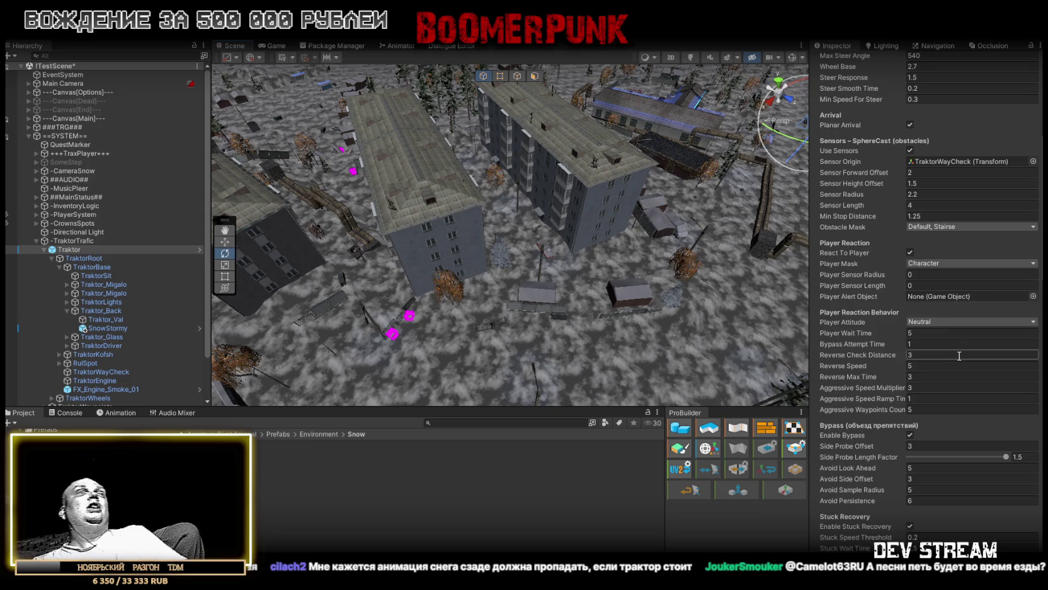
key(Return)
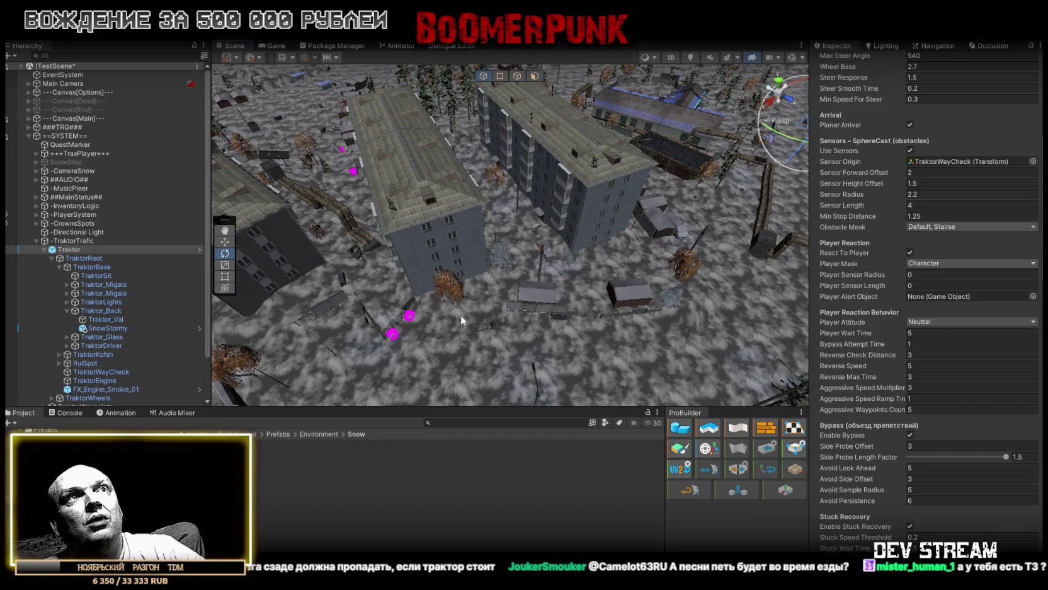
Step: Frame the tractor, select the SnowStormy emitter, and try a rotation before undoing it
key(f)
drag(460, 315, 559, 209)
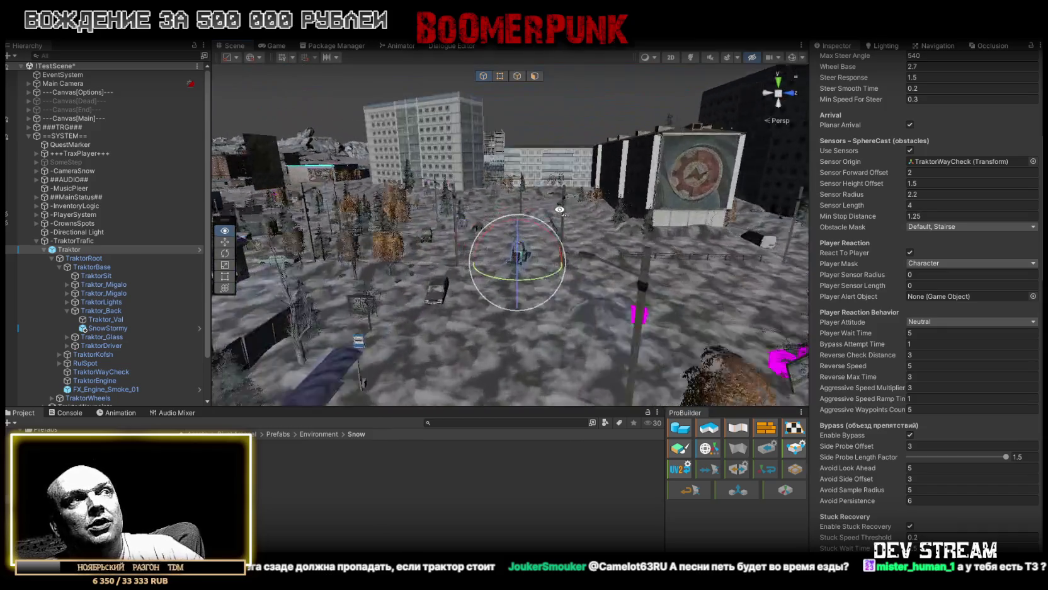
scroll(559, 210, up, 5)
key(e)
click(107, 328)
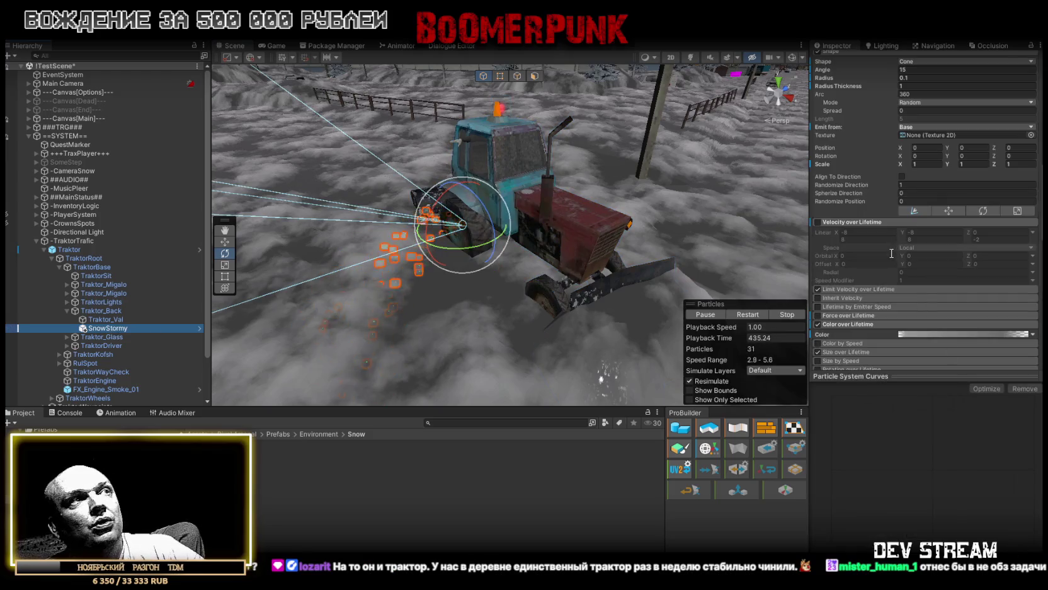
key(f)
scroll(873, 293, down, 2)
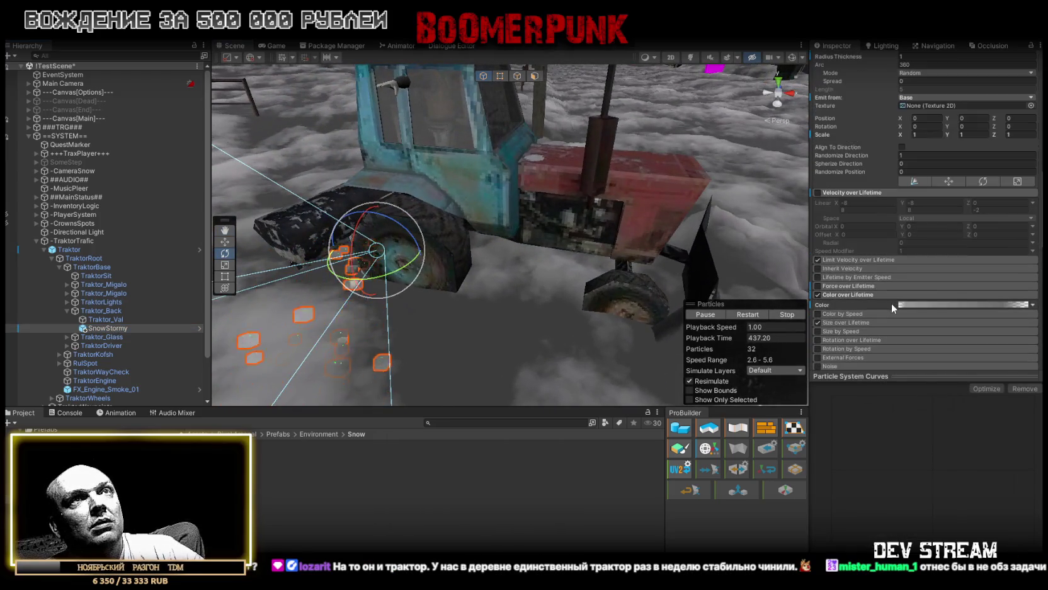
scroll(884, 295, up, 8)
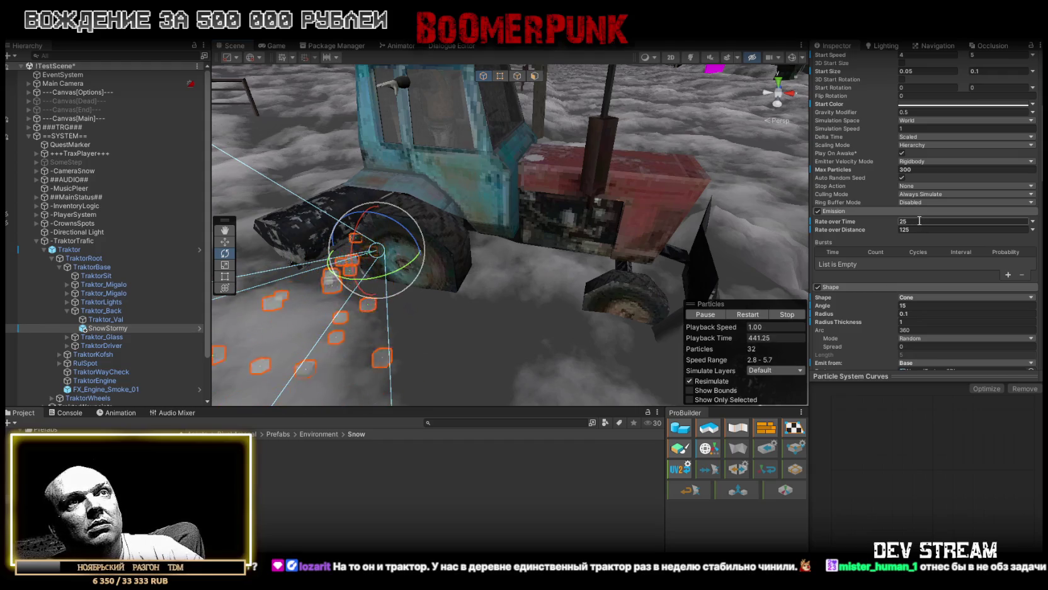
scroll(435, 257, down, 5)
mouse_move(491, 246)
mouse_down()
mouse_move(514, 202)
mouse_move(652, 188)
mouse_up()
key(w)
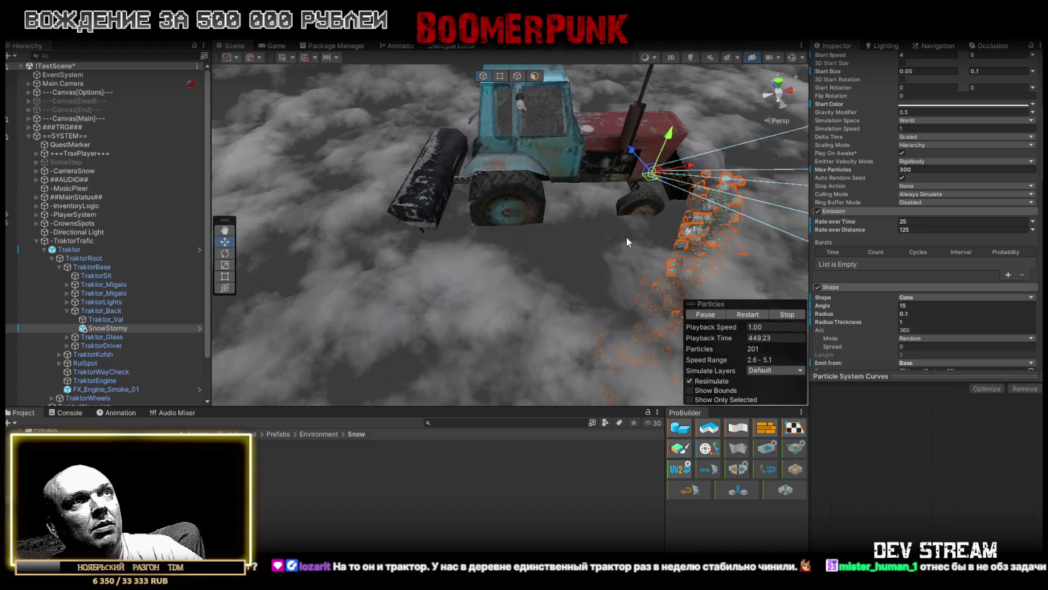
key(ctrl+z)
Step: Replay the snow particle preview at the tractor's roller, then select Traktor
click(743, 316)
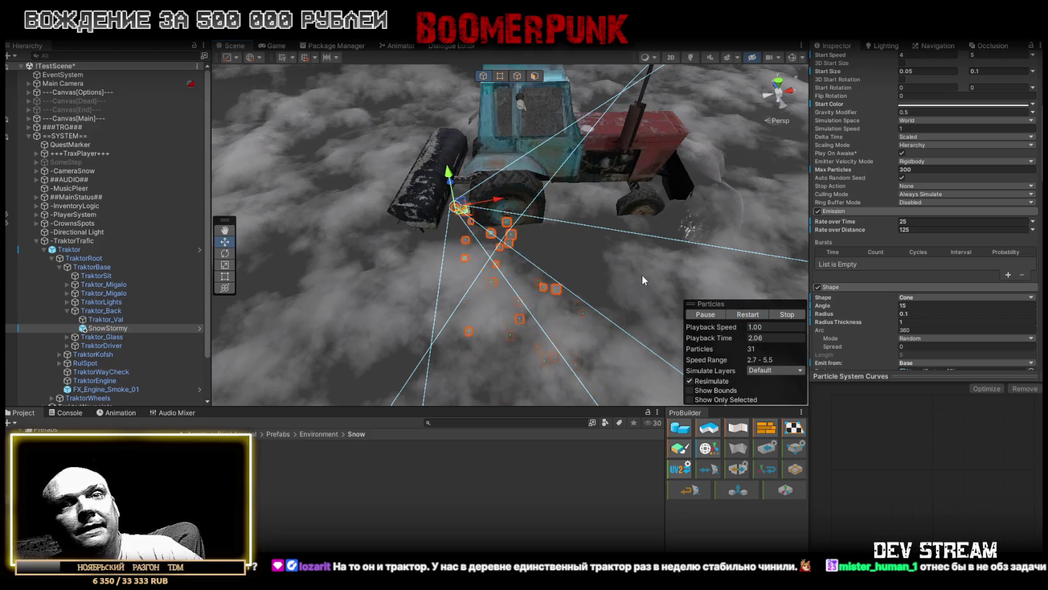
mouse_move(415, 250)
mouse_down()
mouse_move(565, 218)
mouse_move(464, 234)
mouse_up()
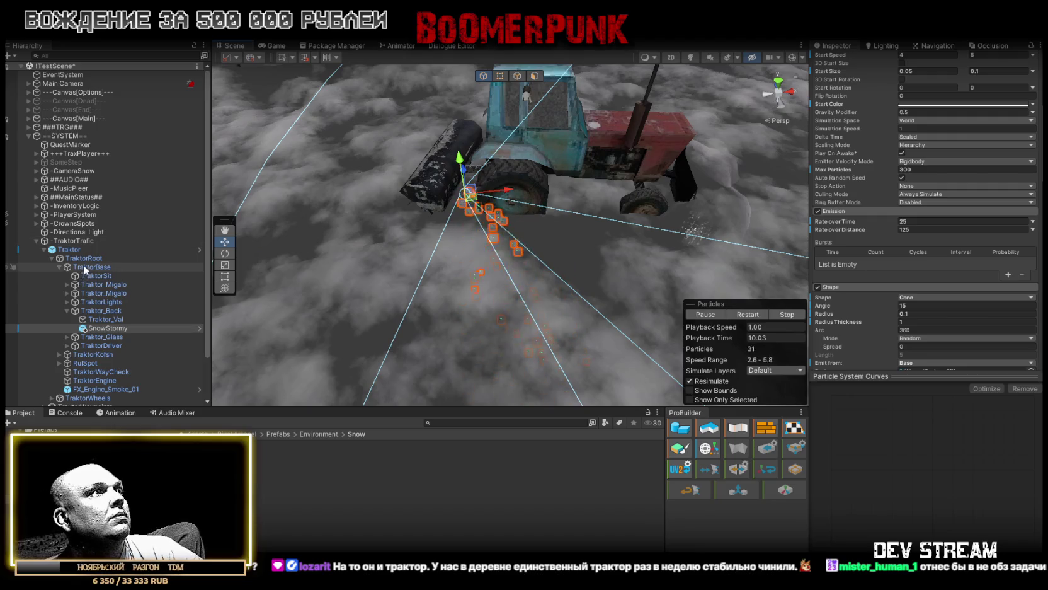
scroll(79, 206, down, 2)
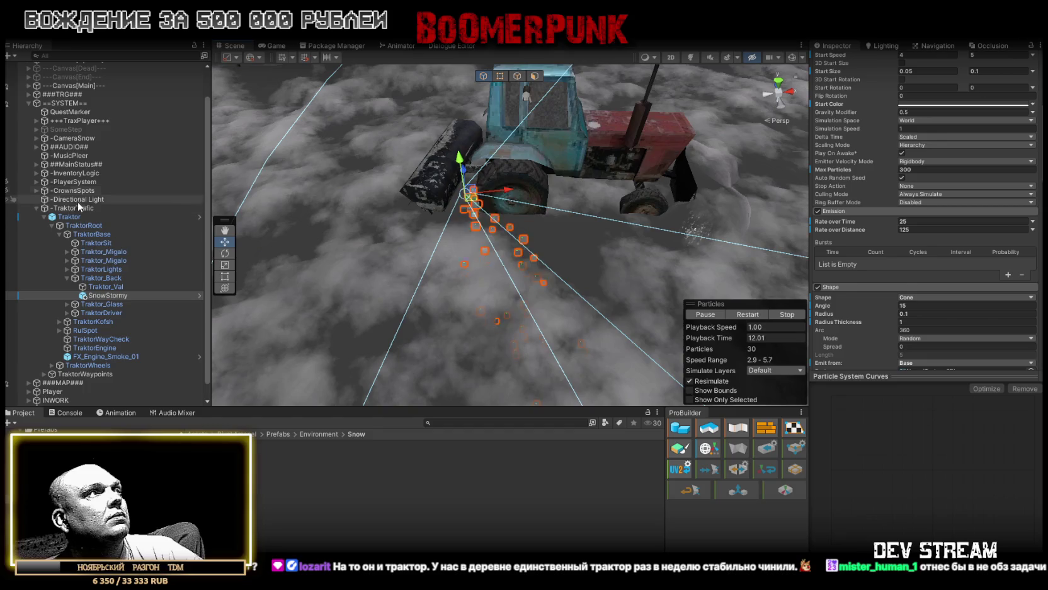
click(78, 216)
scroll(970, 334, down, 15)
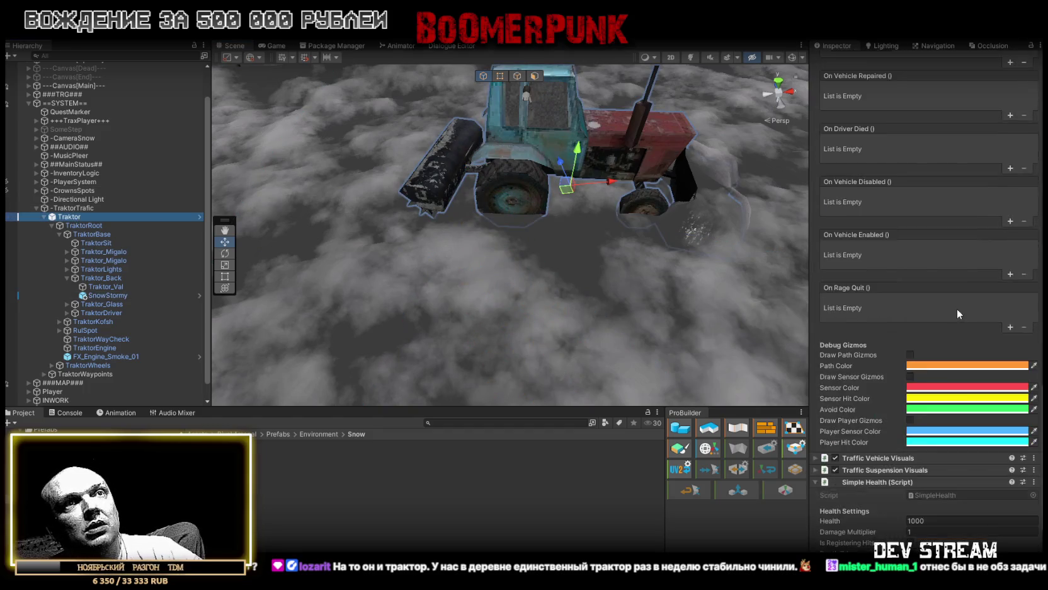
Step: Add an On Vehicle Broken entry on Traktor calling SnowStormy's GameObject.SetActive, left unchecked
scroll(958, 313, up, 3)
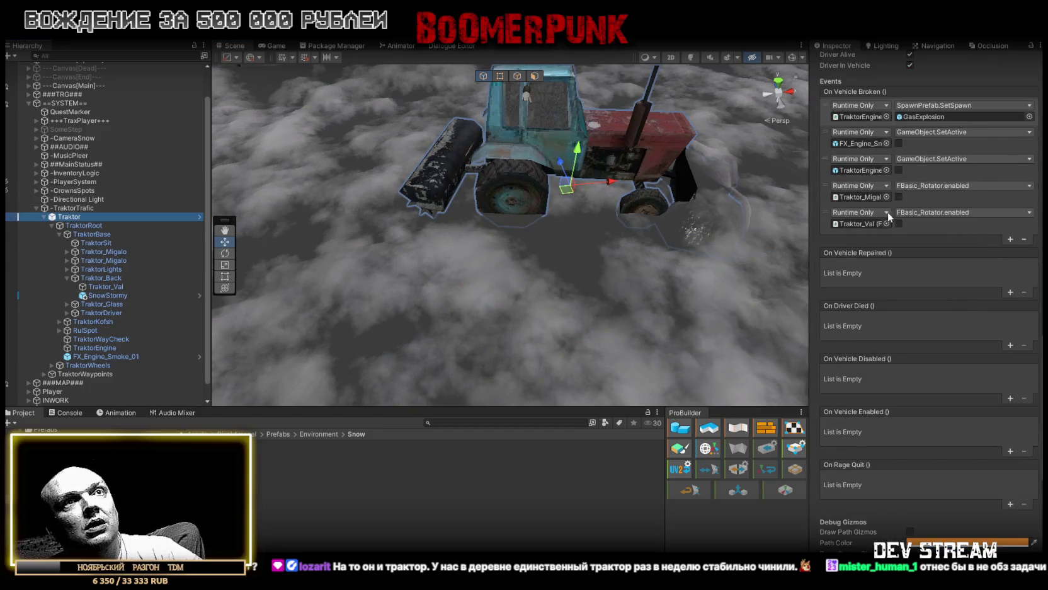
click(1010, 239)
mouse_move(126, 294)
mouse_down()
mouse_move(194, 275)
mouse_move(860, 250)
mouse_up()
click(925, 240)
mouse_move(932, 267)
click(847, 353)
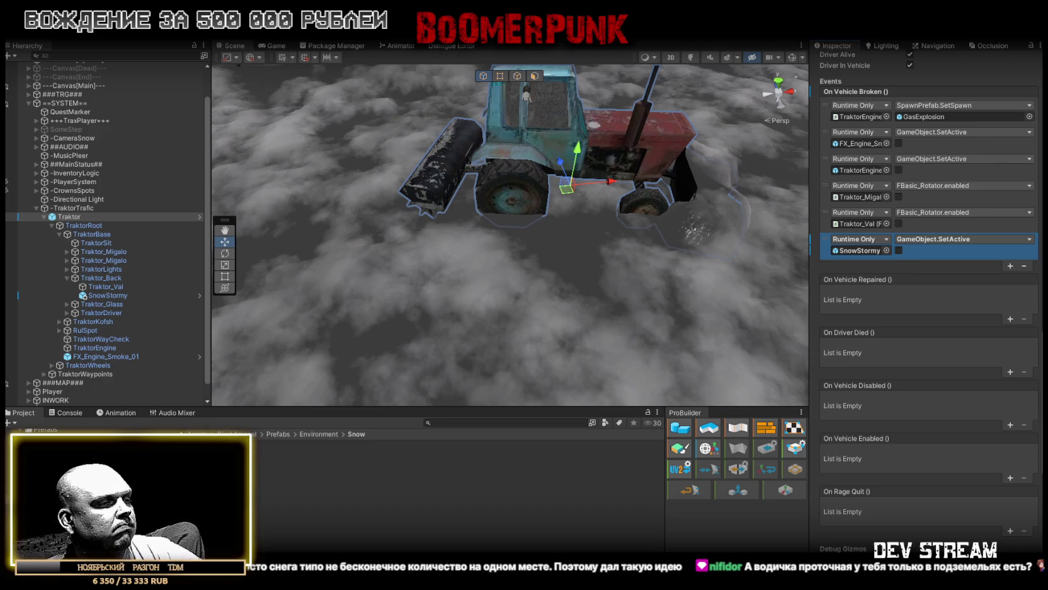
key(alt+Tab)
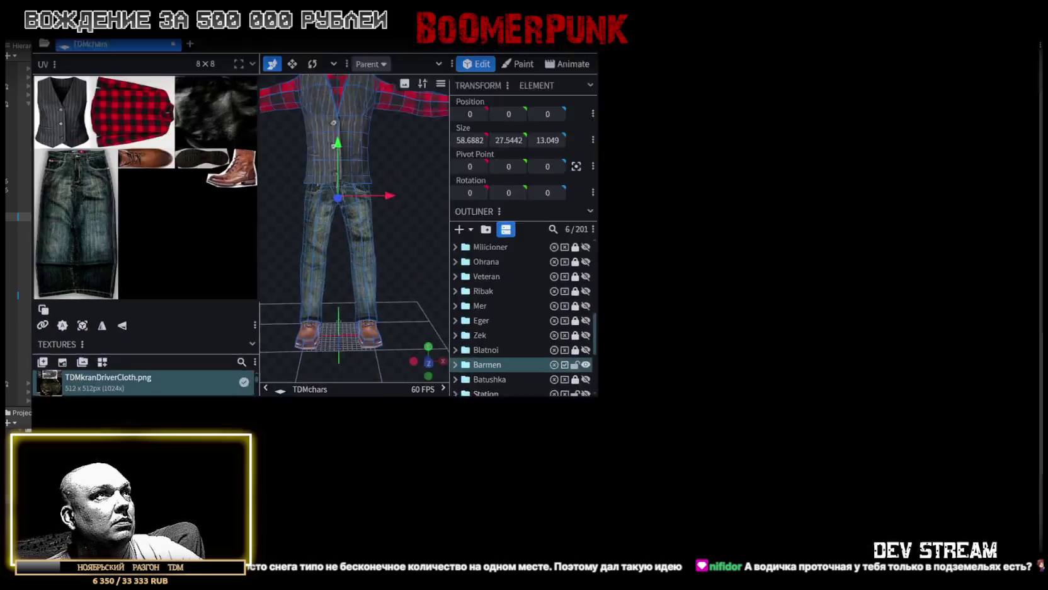
Step: Expand the Barmen group in the Outliner and select only the Barmen_body mesh
scroll(699, 271, down, 2)
scroll(646, 294, up, 4)
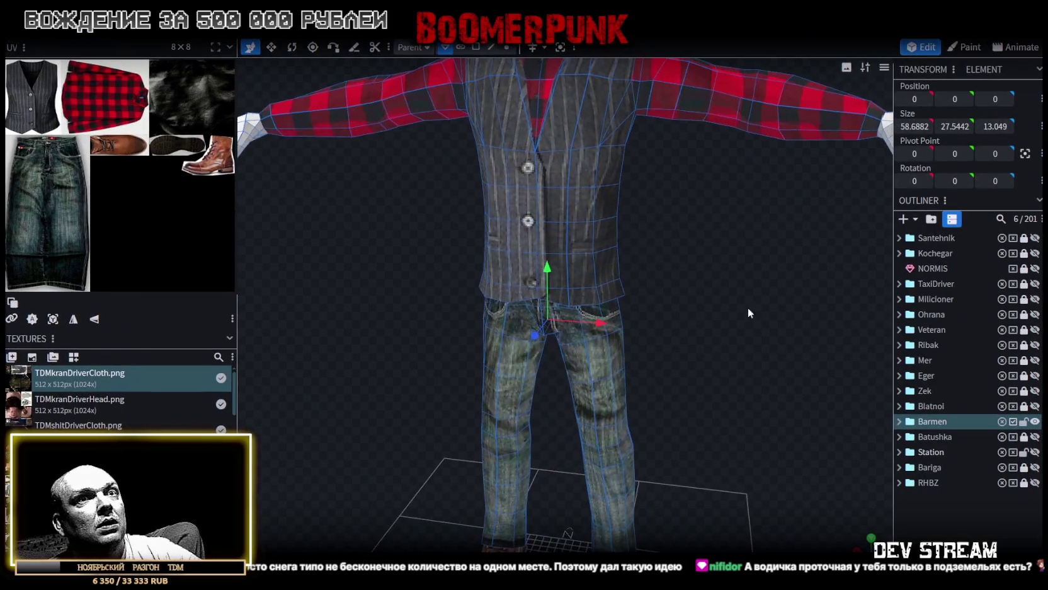
scroll(713, 302, down, 3)
mouse_move(697, 339)
mouse_down()
mouse_move(731, 365)
mouse_move(668, 359)
mouse_move(616, 374)
mouse_move(688, 292)
mouse_up()
click(899, 421)
drag(660, 334, 704, 369)
scroll(699, 341, up, 4)
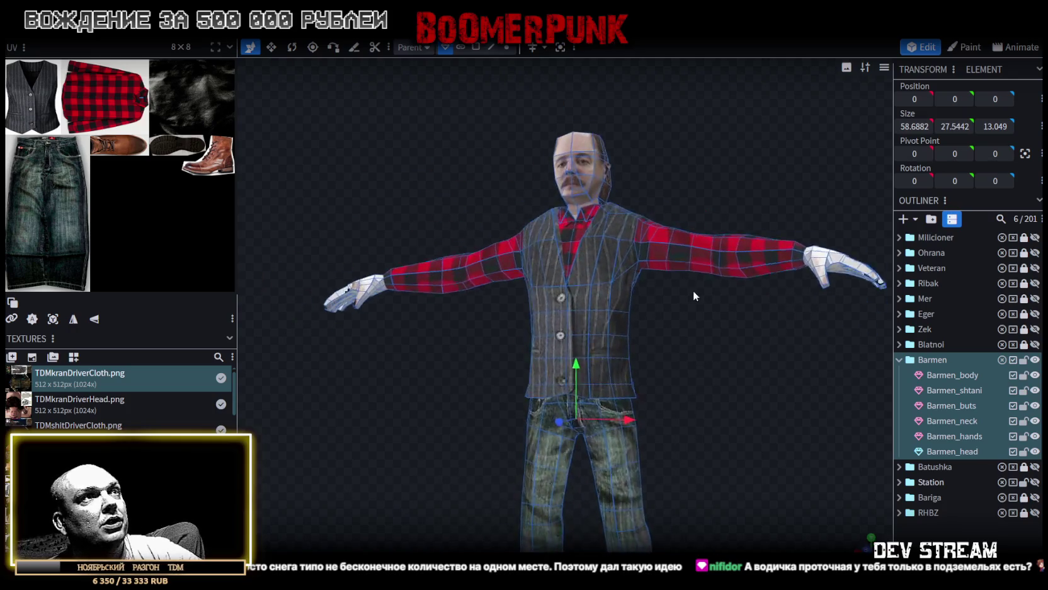
drag(647, 145, 674, 177)
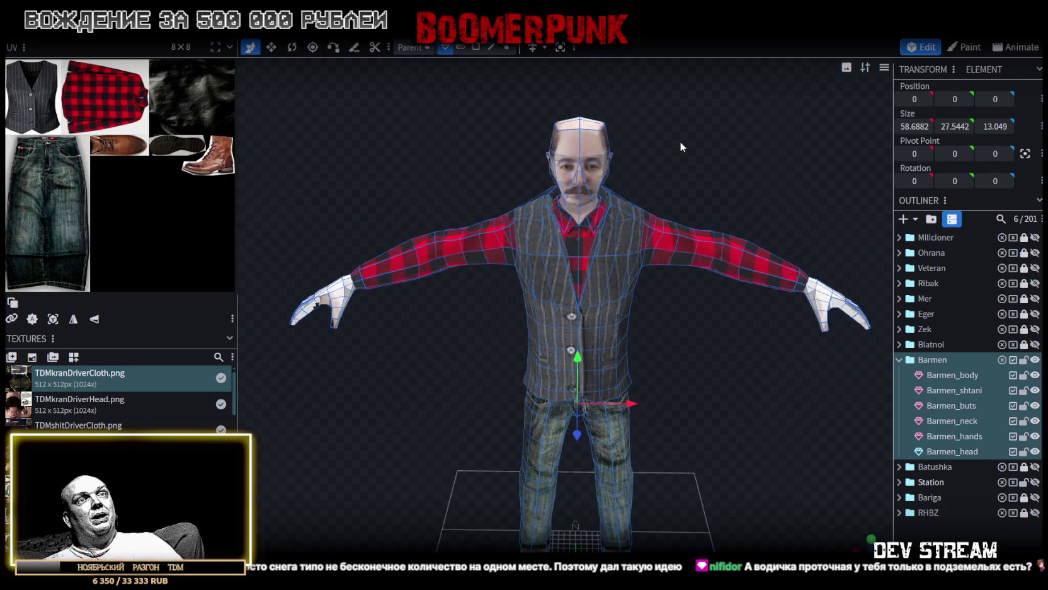
drag(686, 142, 685, 175)
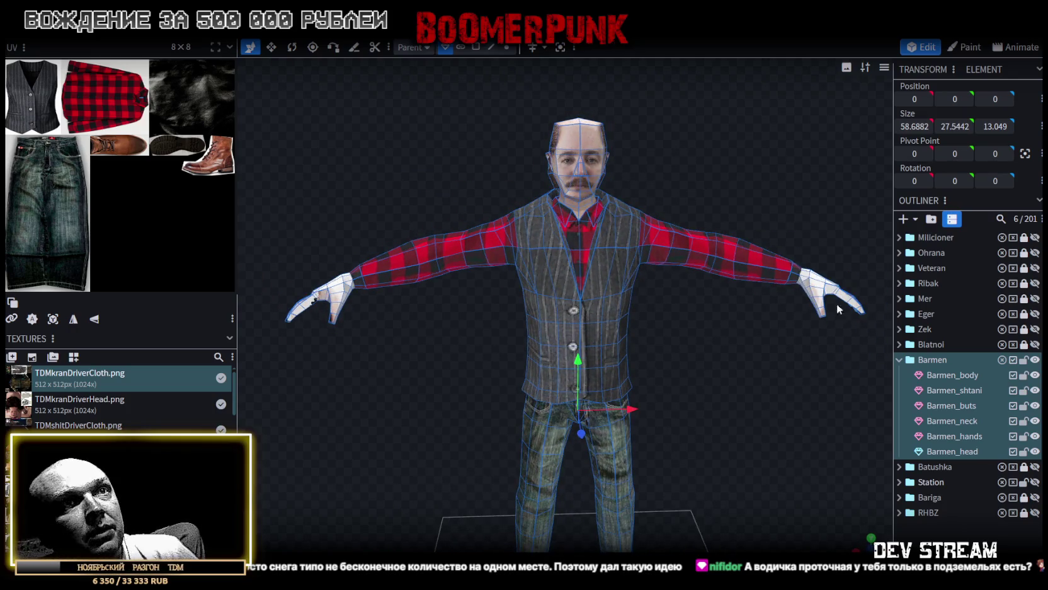
click(988, 374)
mouse_move(869, 372)
mouse_down()
mouse_move(566, 356)
mouse_move(533, 327)
mouse_move(484, 341)
mouse_move(751, 385)
mouse_move(693, 373)
mouse_up()
scroll(532, 327, up, 5)
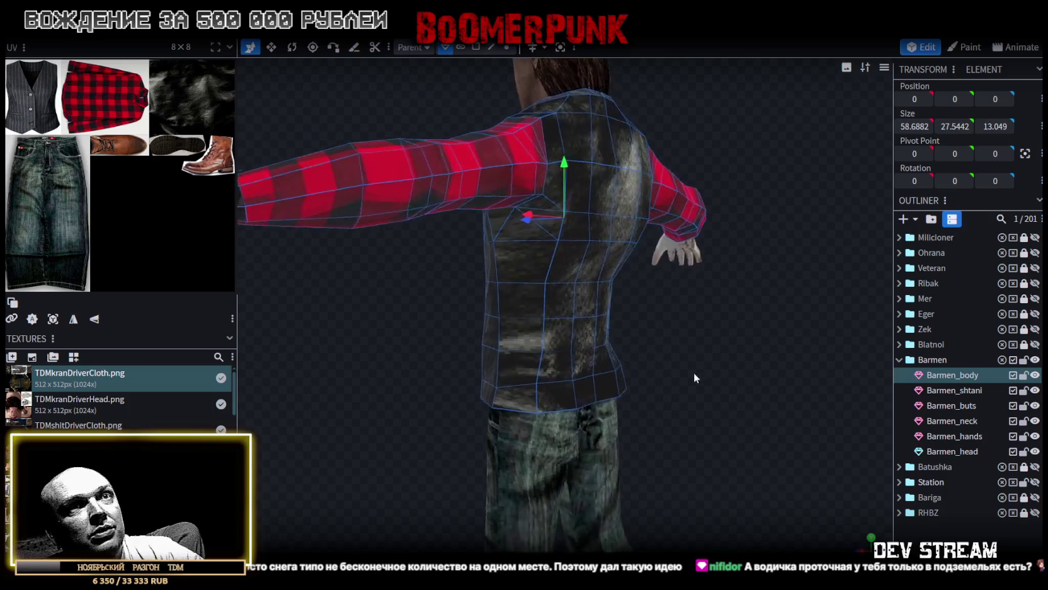
Step: In face mode, select the columns of faces on the torso's back
click(475, 47)
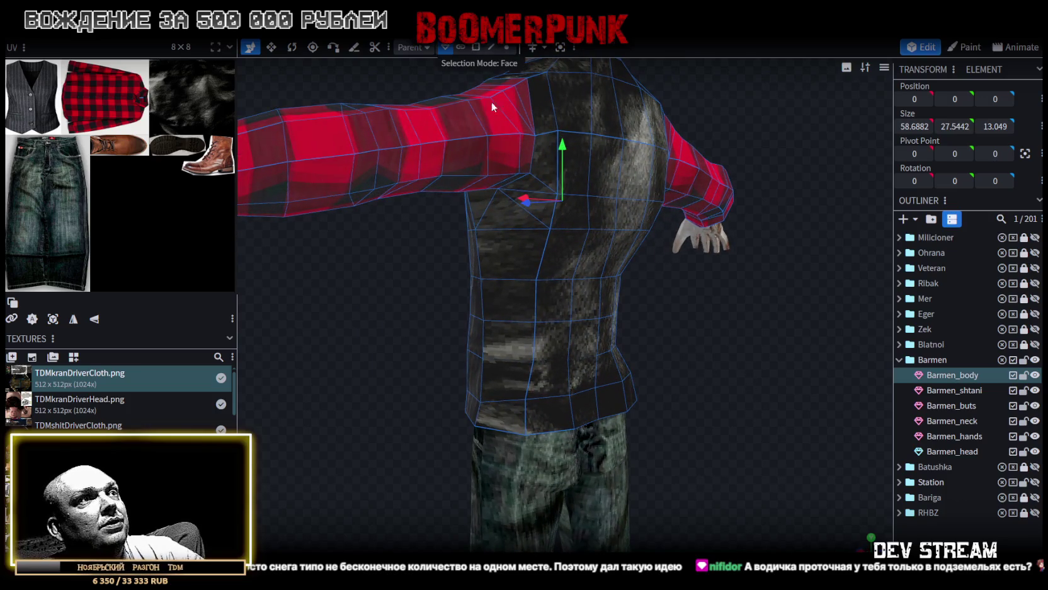
click(559, 298)
shift+click(560, 344)
shift+click(522, 303)
shift+click(522, 344)
shift+click(495, 302)
shift+click(495, 343)
mouse_move(675, 315)
mouse_down()
mouse_move(659, 331)
mouse_move(679, 332)
mouse_up()
shift+click(583, 325)
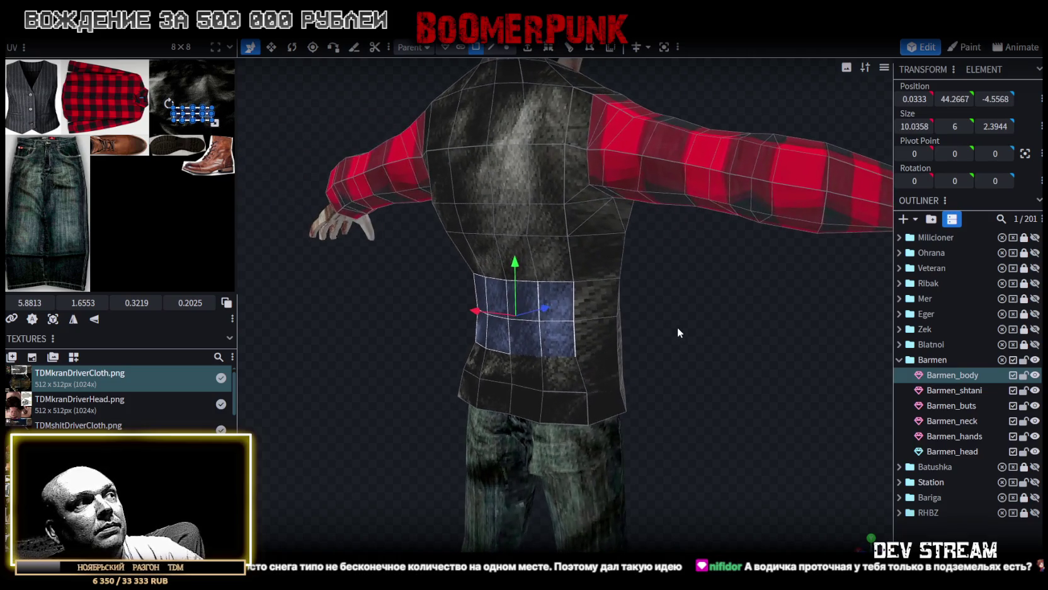
mouse_move(568, 308)
mouse_down()
mouse_move(695, 324)
mouse_move(565, 303)
mouse_move(521, 309)
mouse_up()
mouse_move(736, 370)
mouse_down()
mouse_move(679, 349)
mouse_move(725, 353)
mouse_move(712, 353)
mouse_up()
Step: In edge mode, select four edges along the vest's lower loop
click(490, 47)
drag(357, 316, 446, 378)
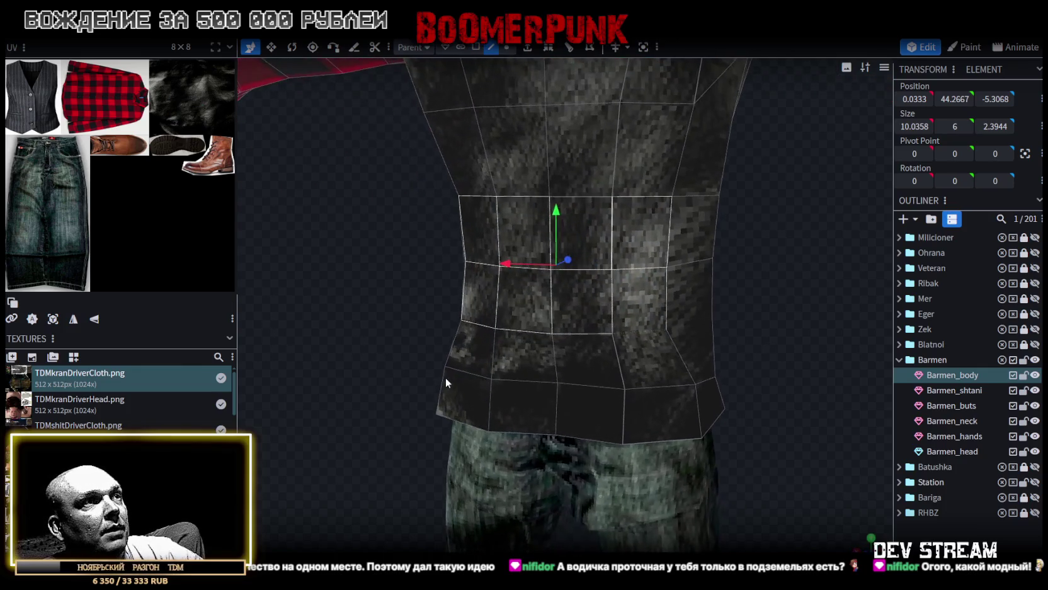
click(469, 375)
shift+click(533, 380)
shift+click(581, 382)
shift+click(630, 385)
mouse_move(629, 386)
mouse_down()
mouse_move(529, 321)
mouse_move(456, 317)
mouse_move(572, 334)
mouse_up()
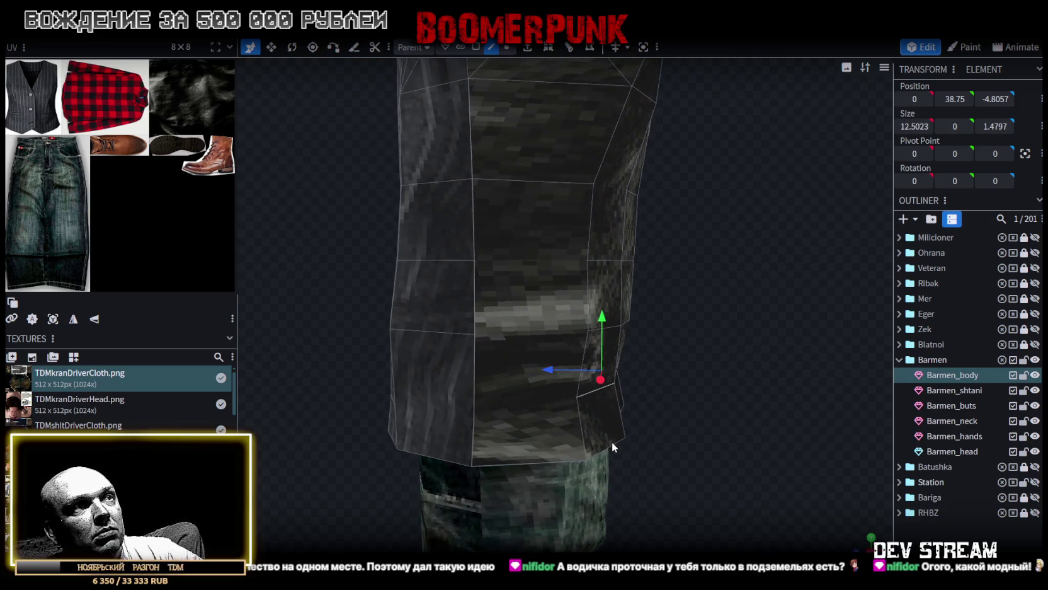
Step: Add the remaining lower-loop edges and push the vest's lower edges out by 0.5
shift+click(612, 441)
drag(611, 442, 685, 420)
shift+click(632, 422)
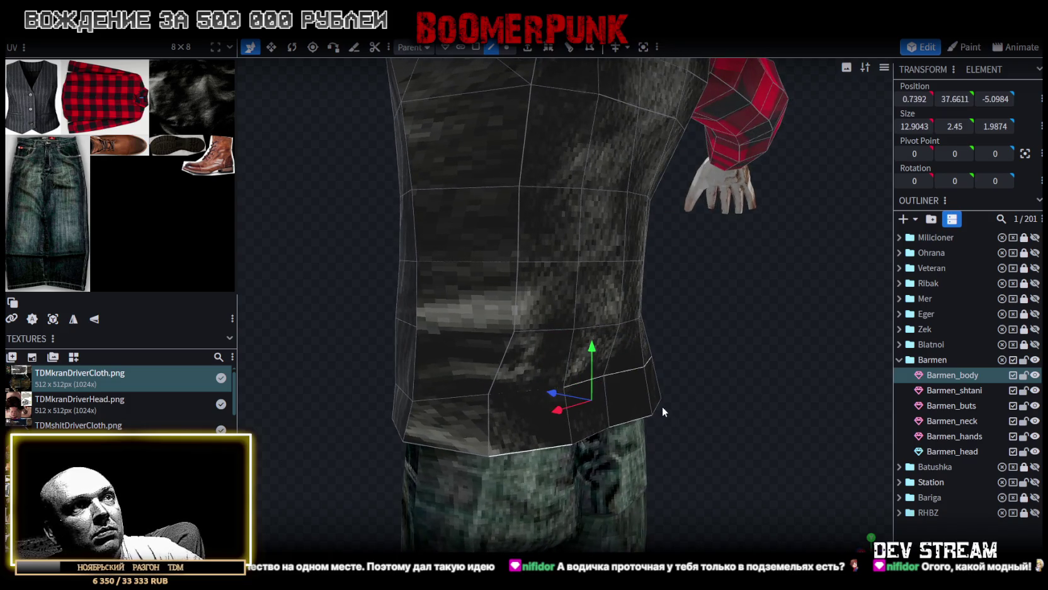
shift+click(659, 407)
drag(658, 406, 753, 432)
drag(558, 391, 565, 391)
drag(673, 337, 781, 350)
Step: Select the face strip at the vest's edge and push it outward by 0.5
click(475, 46)
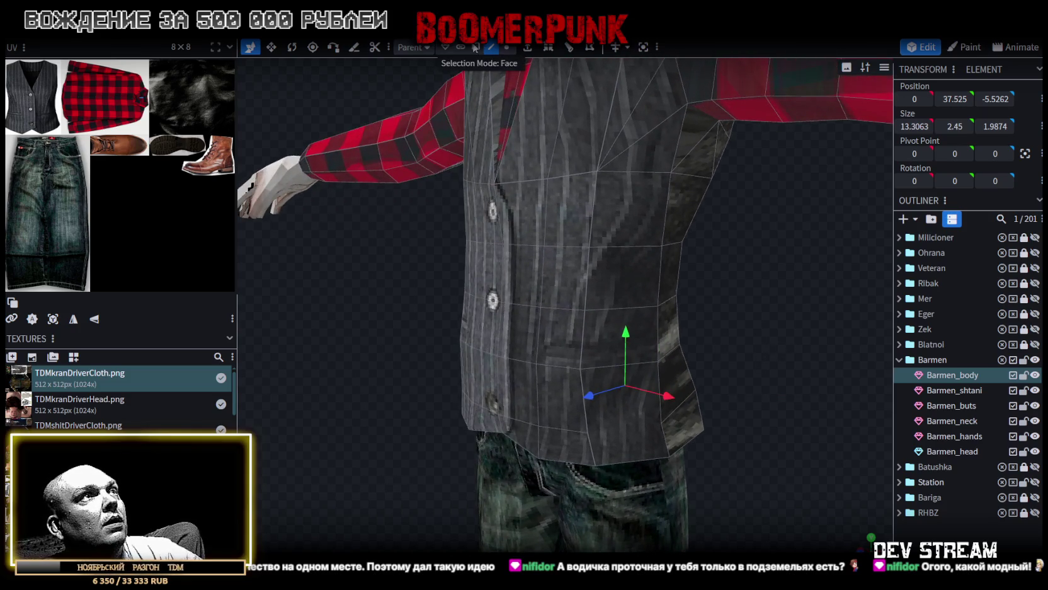
click(483, 270)
shift+click(486, 296)
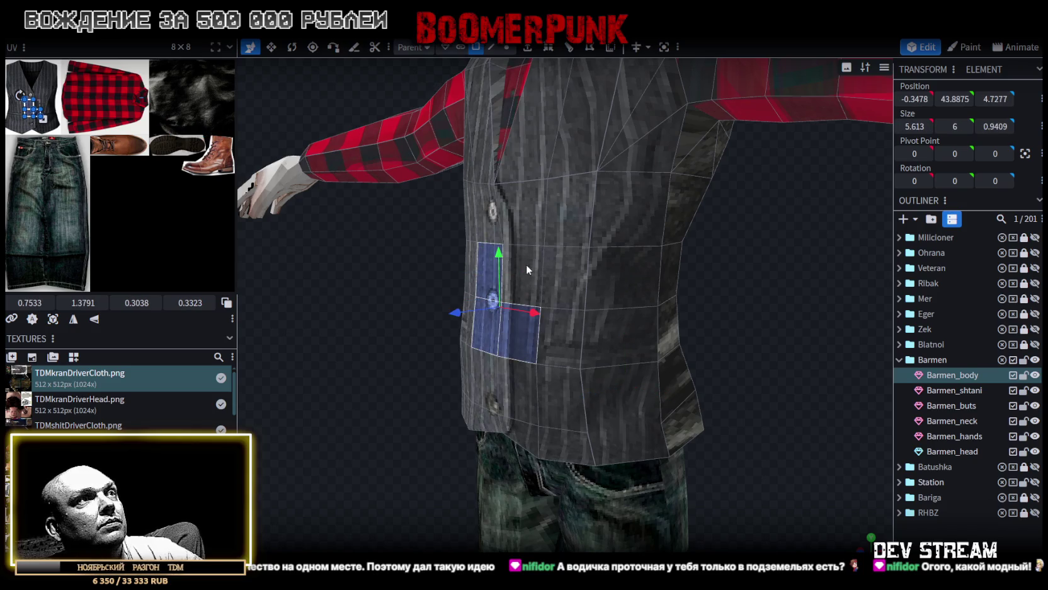
drag(481, 287, 310, 312)
drag(419, 295, 434, 294)
Step: Select more vest faces, including the bottom row, and push them outward by 0.25
shift+click(510, 296)
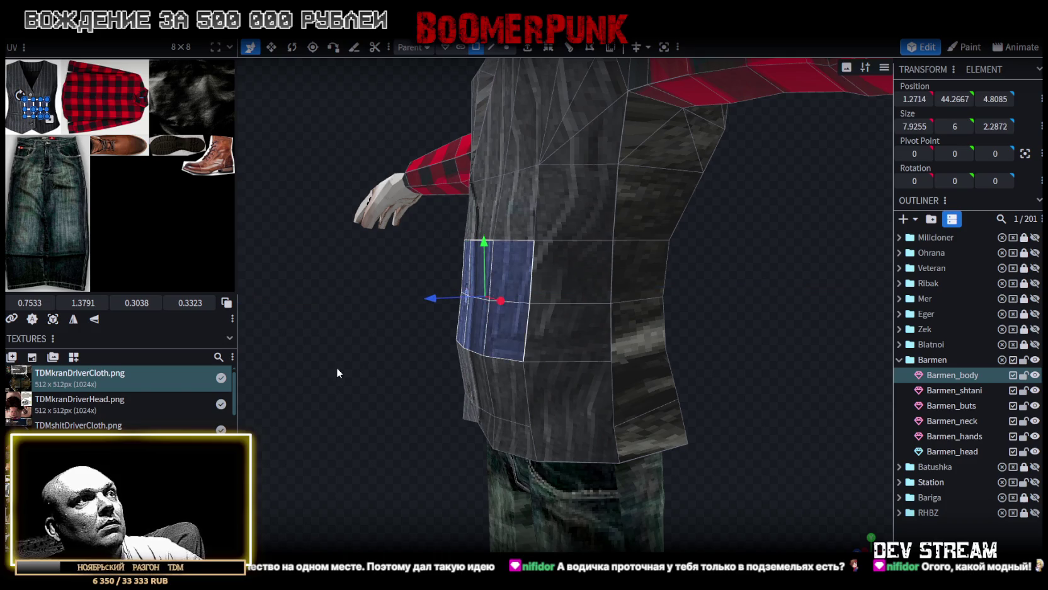
drag(337, 367, 525, 328)
shift+click(577, 301)
shift+click(577, 305)
shift+click(584, 381)
shift+click(639, 371)
shift+click(669, 366)
drag(694, 363, 603, 331)
drag(432, 324, 427, 327)
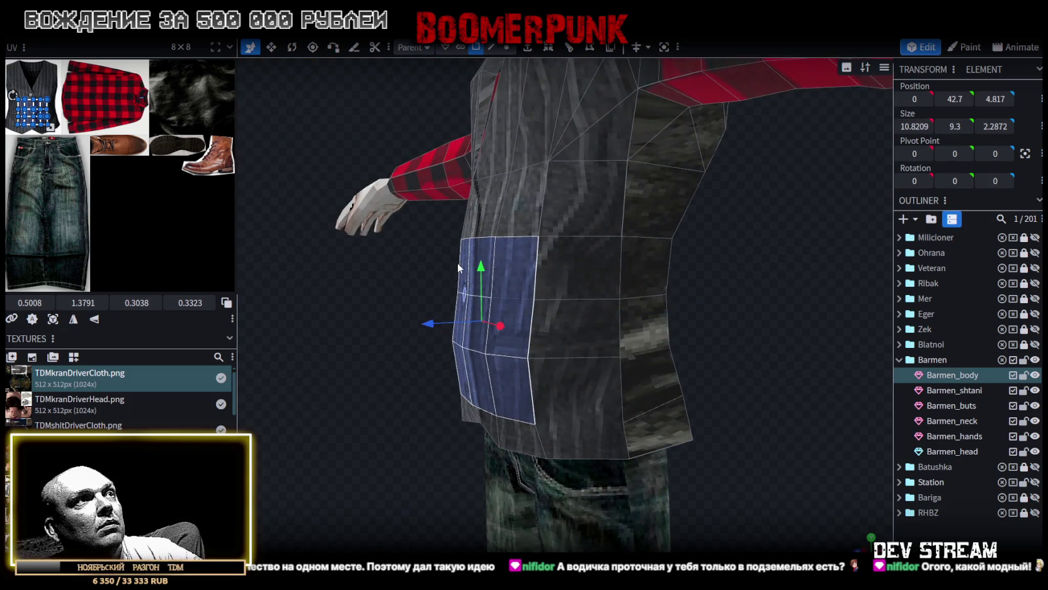
Step: Select a few more front vest faces and check the result from front and side views
key(KP_1)
click(509, 333)
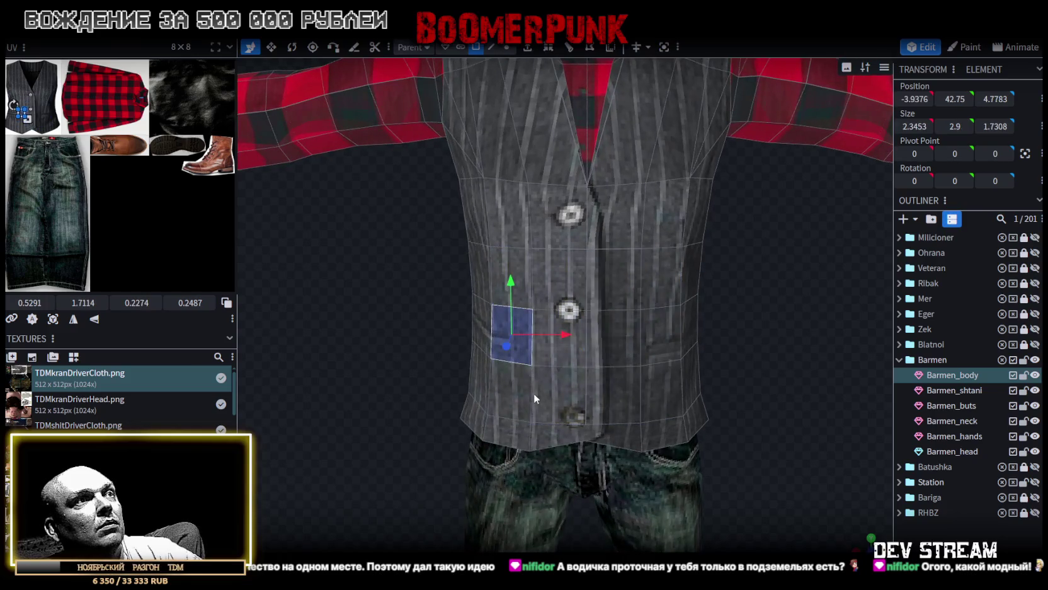
click(571, 359)
shift+click(619, 331)
mouse_move(619, 331)
mouse_down()
mouse_move(655, 330)
mouse_move(425, 352)
mouse_move(401, 371)
mouse_up()
key(KP_1)
mouse_move(663, 391)
mouse_down()
mouse_move(606, 402)
mouse_move(647, 373)
mouse_move(642, 391)
mouse_up()
scroll(642, 390, up, 3)
click(507, 46)
mouse_move(632, 227)
mouse_down()
mouse_move(624, 363)
mouse_move(621, 315)
mouse_move(581, 318)
mouse_up()
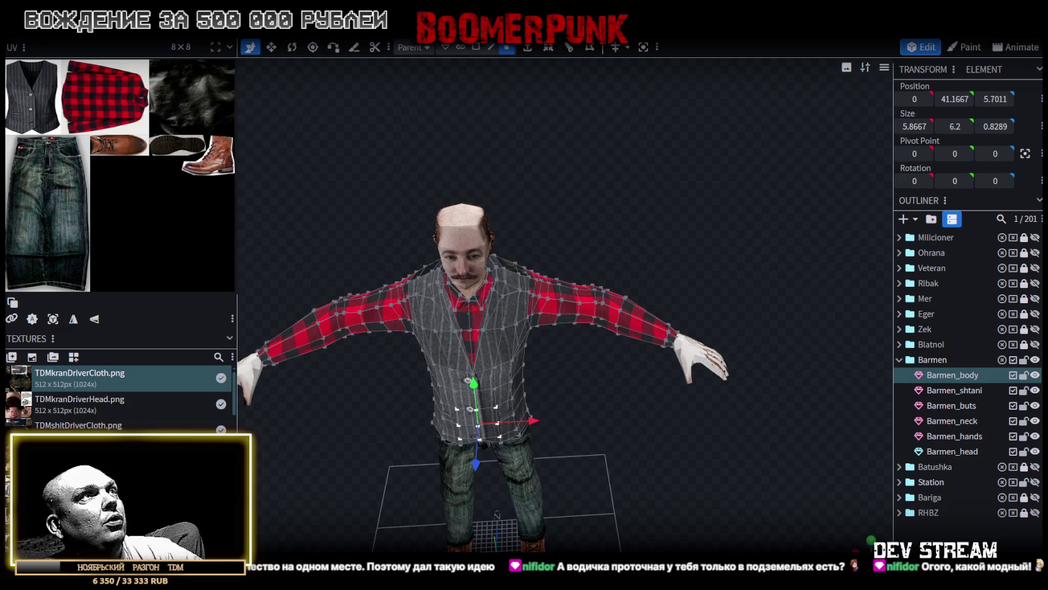
Step: Show all parts' UV layouts on the textures and inspect the right sleeve's mapping
click(475, 47)
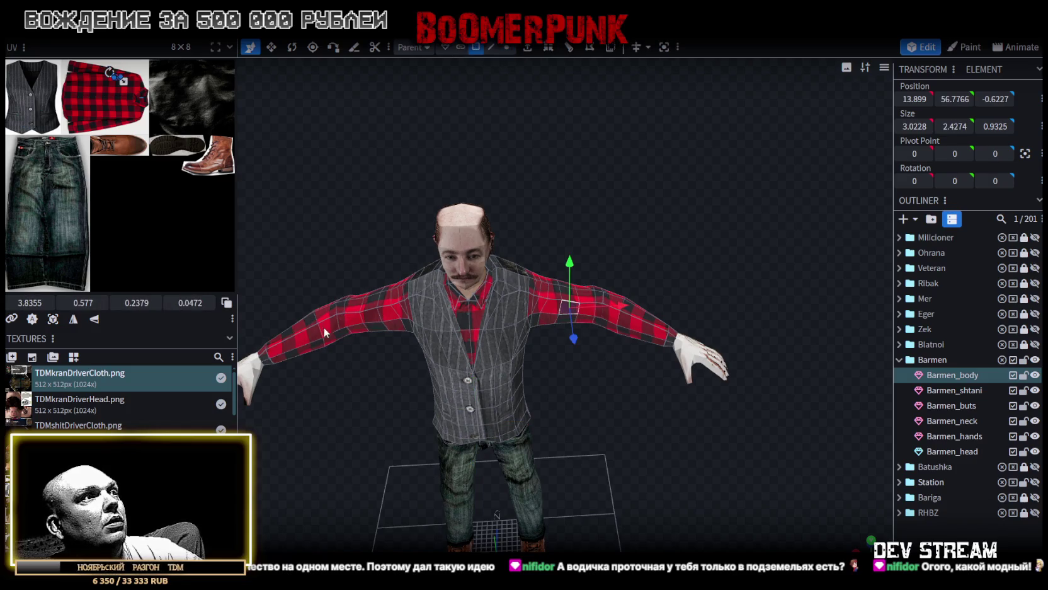
click(226, 302)
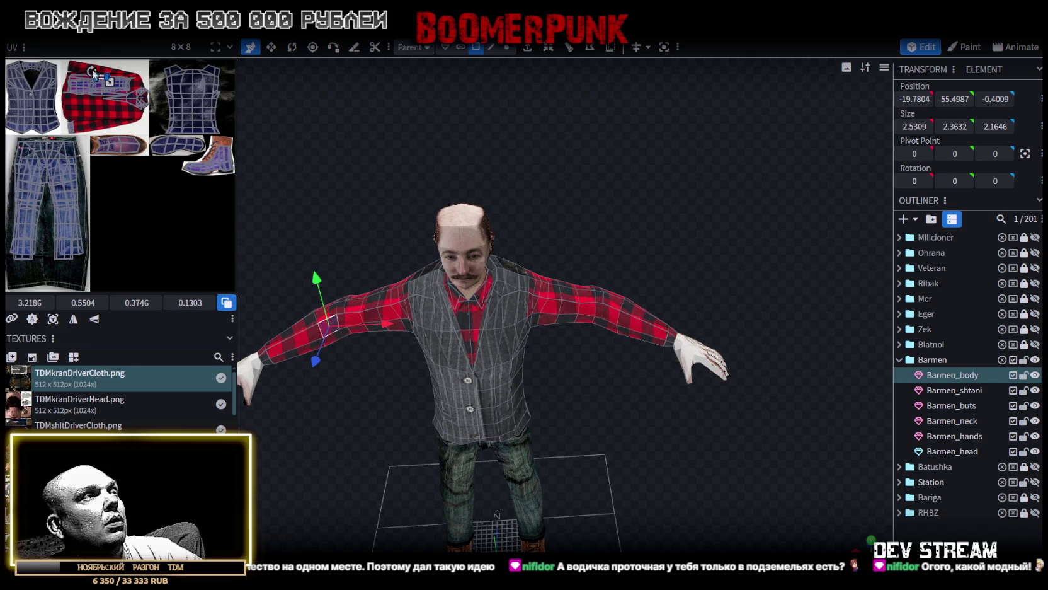
scroll(85, 83, up, 2)
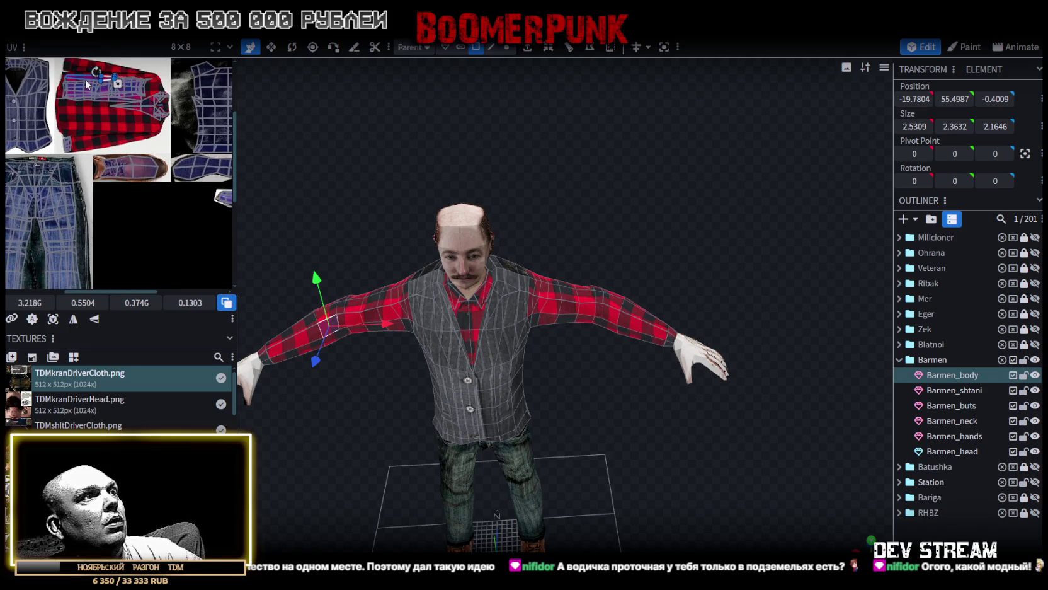
scroll(93, 82, up, 2)
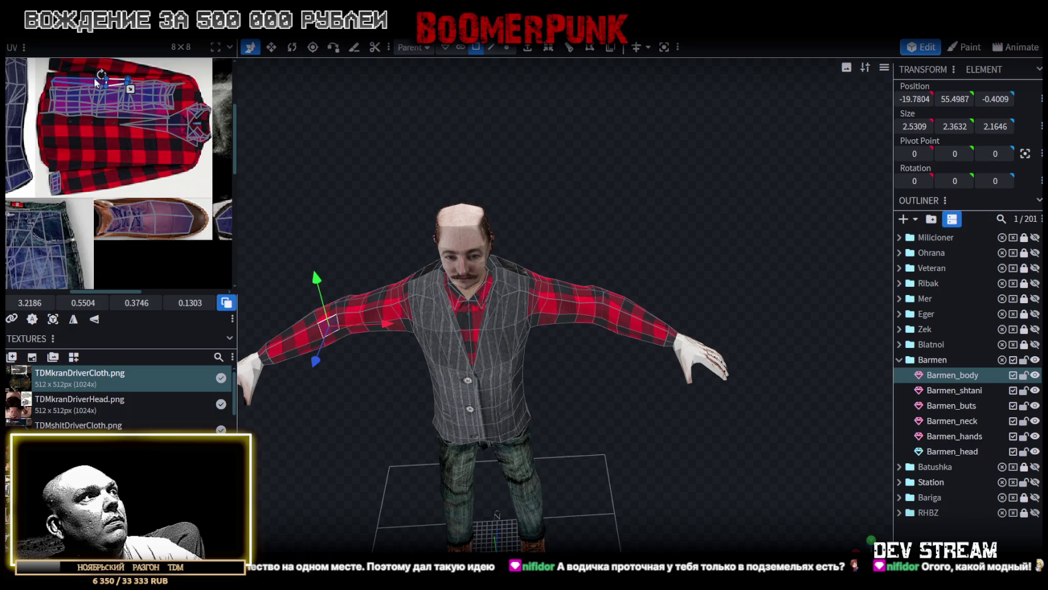
scroll(98, 87, down, 2)
scroll(684, 350, up, 6)
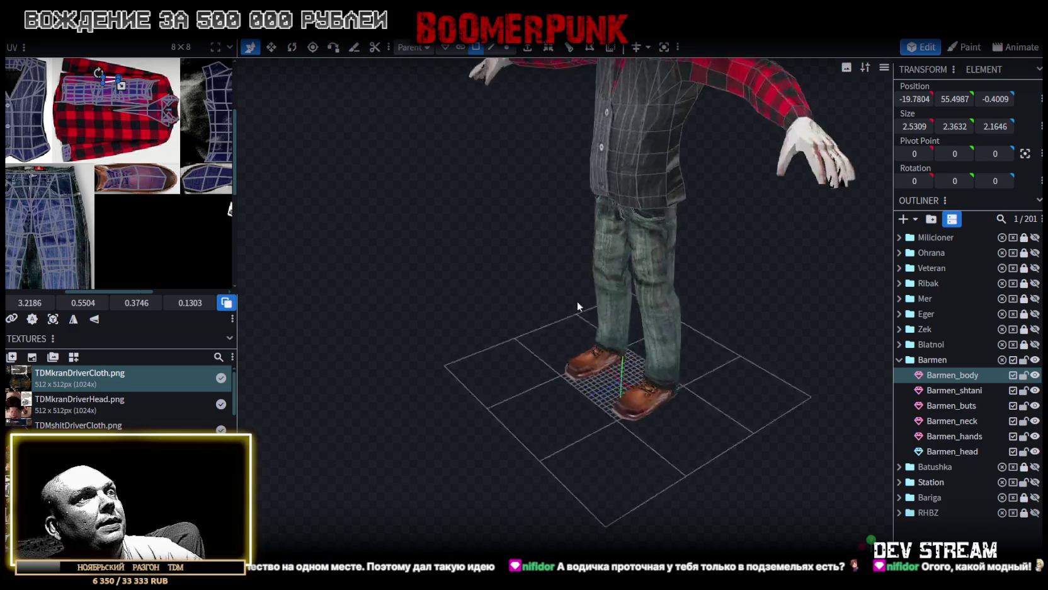
drag(573, 322, 440, 446)
scroll(655, 328, down, 3)
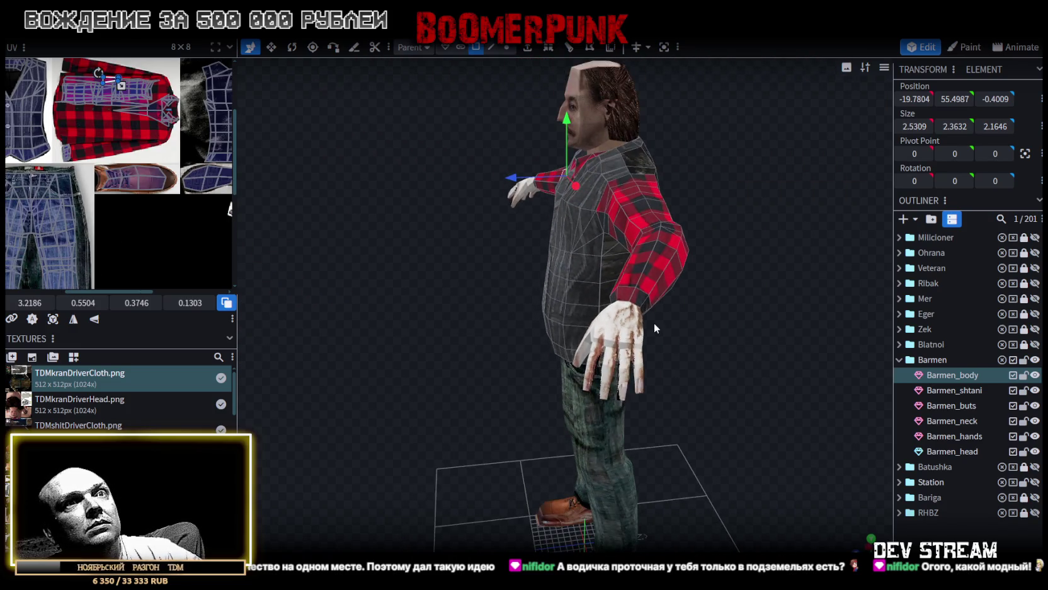
drag(443, 327, 720, 198)
scroll(721, 199, up, 1)
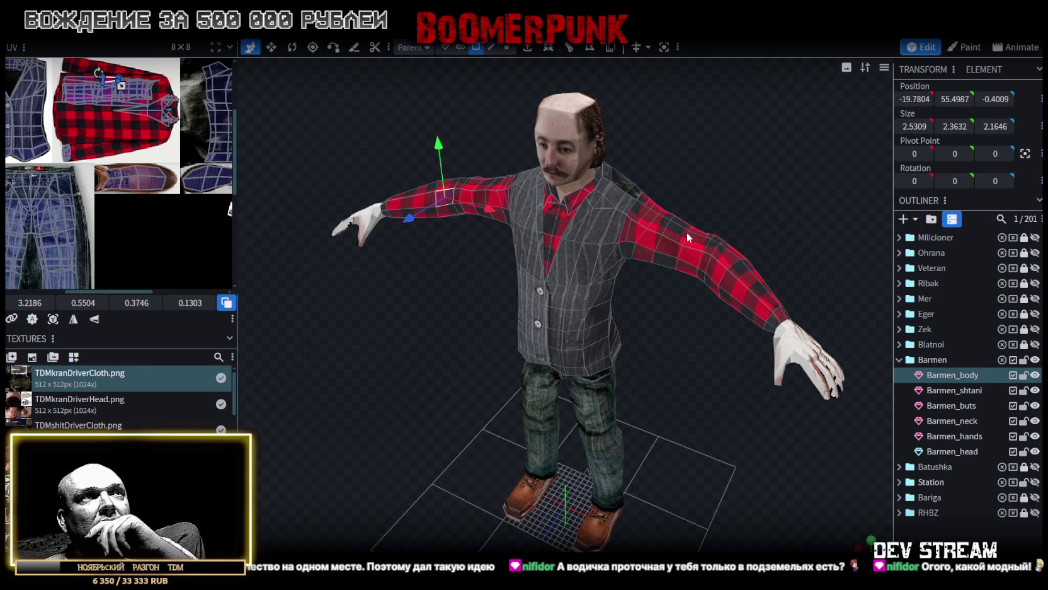
mouse_move(674, 251)
mouse_down()
mouse_move(696, 170)
mouse_move(710, 215)
mouse_move(681, 207)
mouse_move(758, 197)
mouse_move(691, 165)
mouse_up()
mouse_move(652, 129)
mouse_down()
mouse_move(616, 126)
mouse_move(716, 92)
mouse_move(708, 334)
mouse_move(663, 269)
mouse_move(694, 325)
mouse_up()
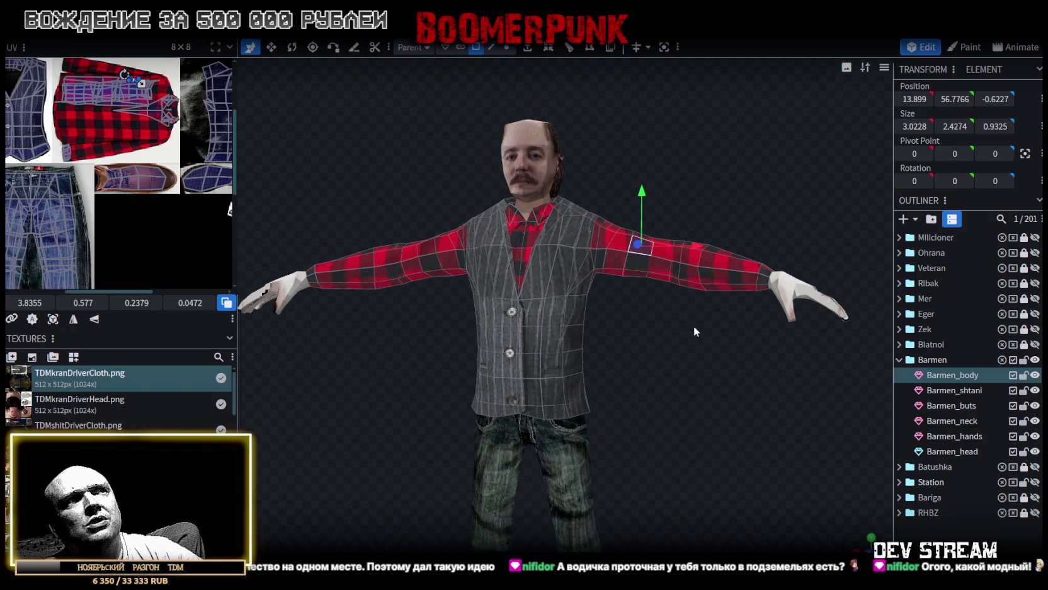
Step: Box-select the right sleeve's vertices and rescale the ring by 0.5, redoing a first attempt
click(507, 47)
mouse_move(705, 328)
mouse_down()
mouse_move(706, 294)
mouse_move(604, 419)
mouse_move(668, 250)
mouse_move(625, 441)
mouse_up()
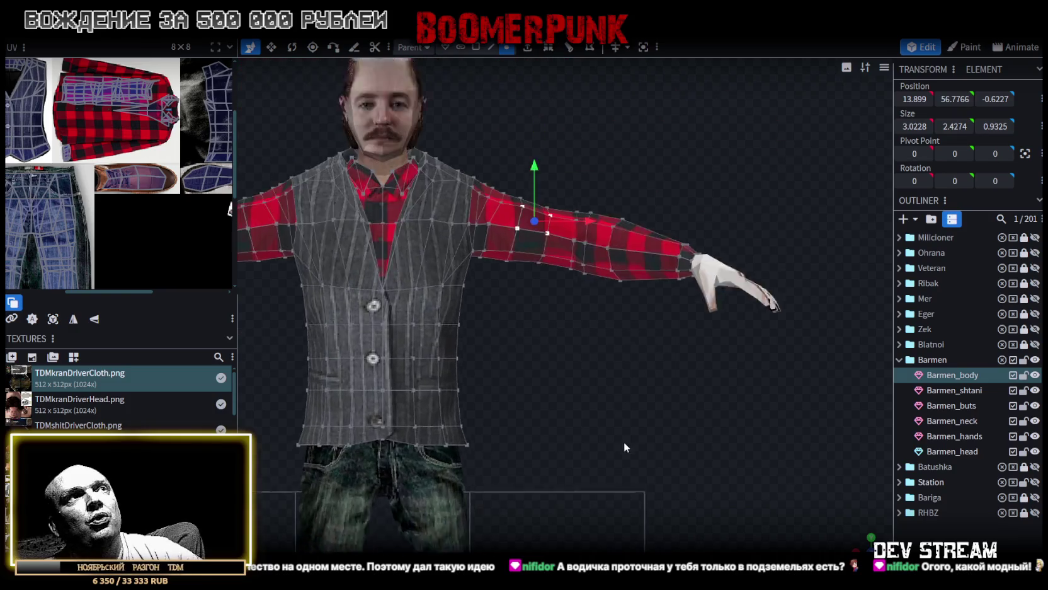
scroll(614, 370, up, 5)
mouse_move(522, 230)
mouse_down()
mouse_move(643, 434)
mouse_move(713, 444)
mouse_up()
mouse_move(864, 536)
mouse_down()
mouse_move(396, 447)
mouse_move(415, 495)
mouse_move(511, 434)
mouse_move(468, 433)
mouse_move(617, 420)
mouse_move(592, 403)
mouse_up()
click(271, 47)
mouse_move(500, 119)
mouse_down()
mouse_move(692, 194)
mouse_move(675, 226)
mouse_move(611, 198)
mouse_move(644, 348)
mouse_up()
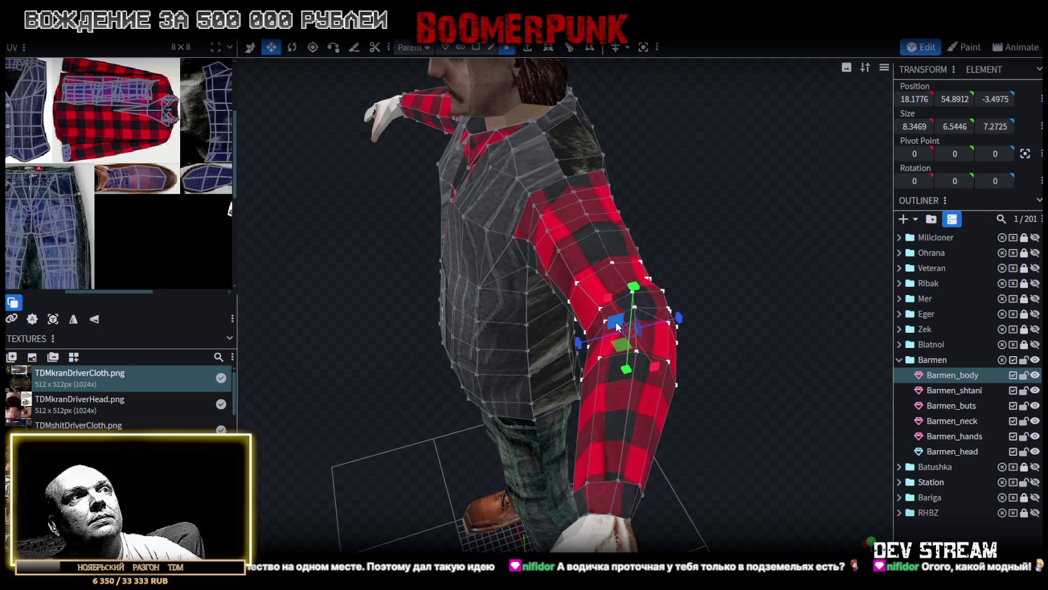
drag(618, 320, 638, 320)
mouse_move(693, 293)
mouse_down()
mouse_move(740, 266)
mouse_move(686, 330)
mouse_move(676, 325)
mouse_move(724, 233)
mouse_up()
key(ctrl+z)
drag(607, 320, 613, 320)
mouse_move(728, 245)
mouse_down()
mouse_move(705, 331)
mouse_move(648, 354)
mouse_move(884, 281)
mouse_move(524, 422)
mouse_move(486, 339)
mouse_move(729, 444)
mouse_move(512, 415)
mouse_move(692, 400)
mouse_move(418, 365)
mouse_up()
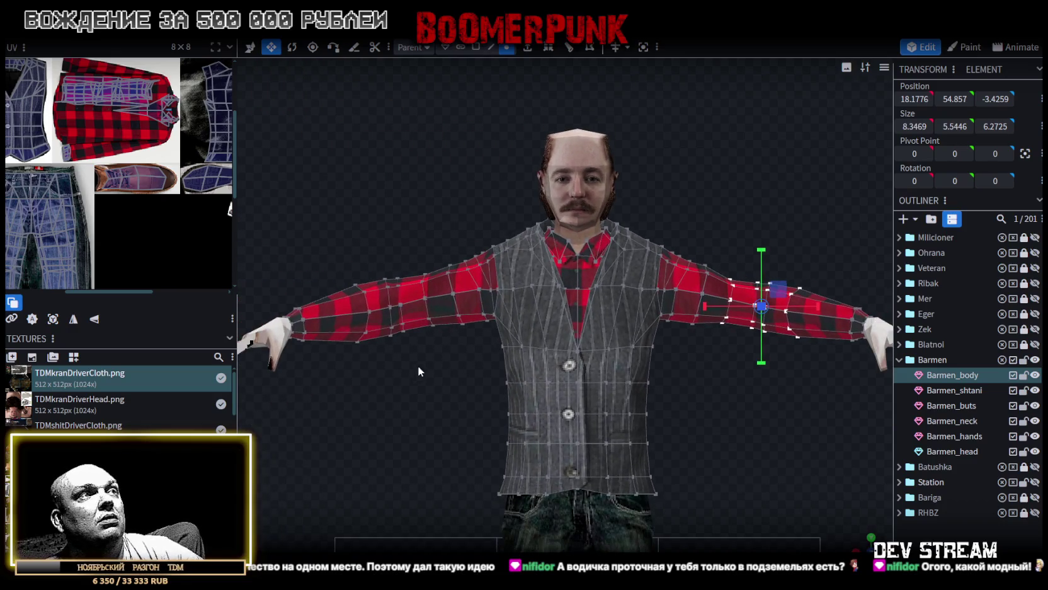
Step: Reselect the right sleeve's vertices and make the forearm ring thinner
drag(312, 238, 444, 375)
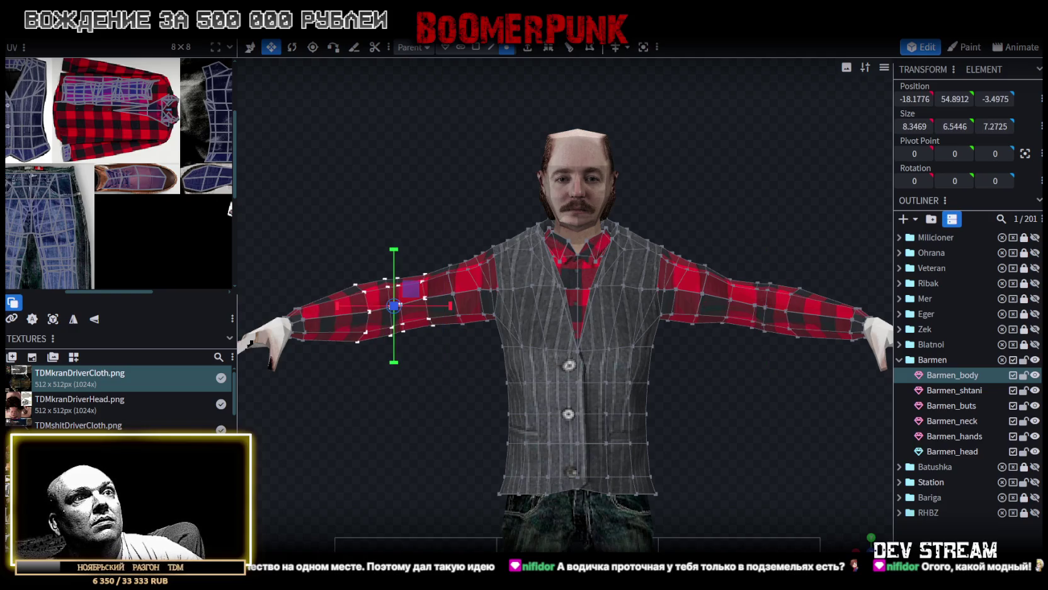
mouse_move(861, 545)
mouse_down()
mouse_move(786, 520)
mouse_move(517, 514)
mouse_move(544, 487)
mouse_move(677, 430)
mouse_move(466, 440)
mouse_up()
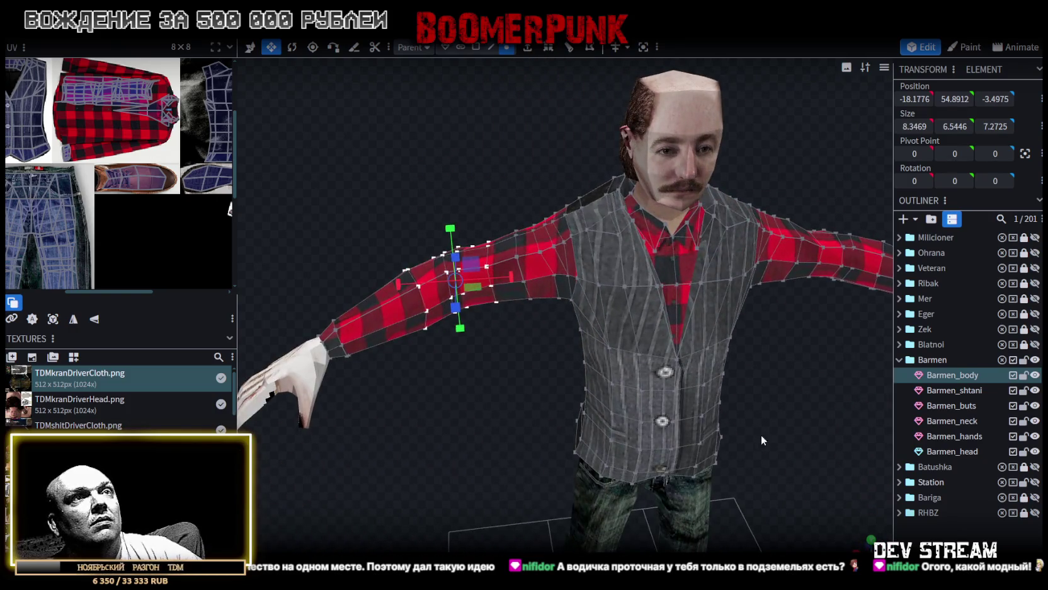
drag(758, 434, 708, 425)
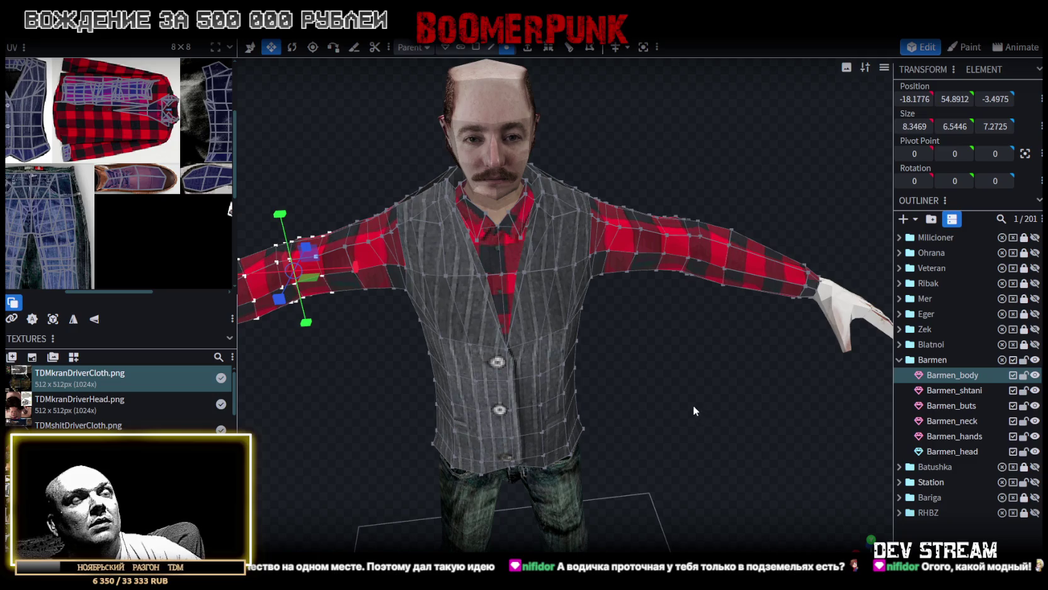
mouse_move(690, 404)
mouse_down()
mouse_move(714, 358)
mouse_move(715, 368)
mouse_move(660, 406)
mouse_move(668, 388)
mouse_up()
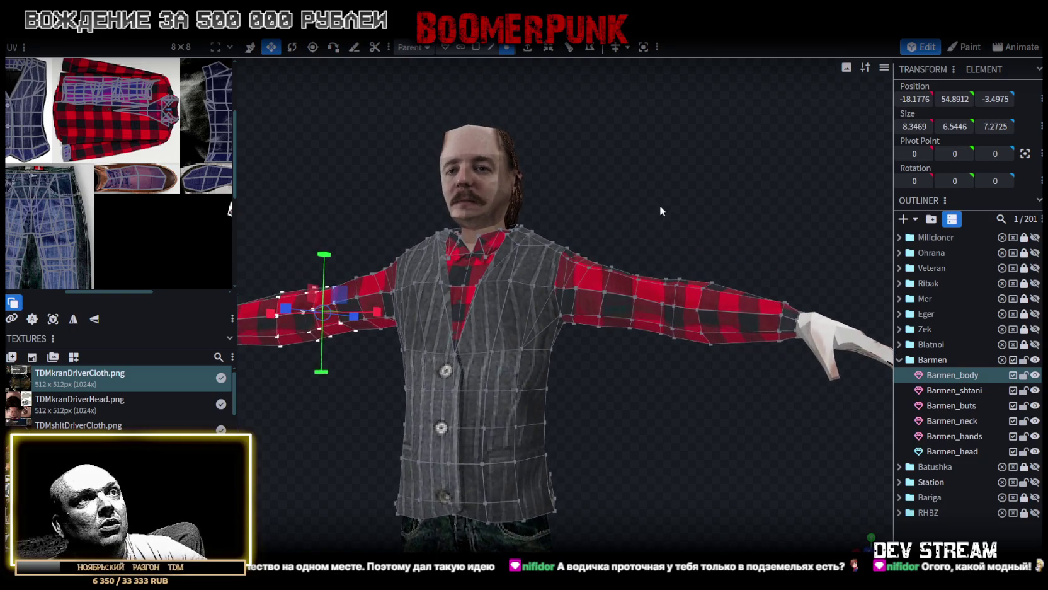
mouse_move(620, 249)
mouse_down()
mouse_move(703, 372)
mouse_move(743, 389)
mouse_up()
mouse_move(855, 539)
mouse_down()
mouse_move(847, 529)
mouse_move(819, 567)
mouse_move(774, 542)
mouse_move(718, 538)
mouse_move(819, 504)
mouse_move(754, 227)
mouse_move(704, 237)
mouse_move(708, 219)
mouse_move(633, 333)
mouse_up()
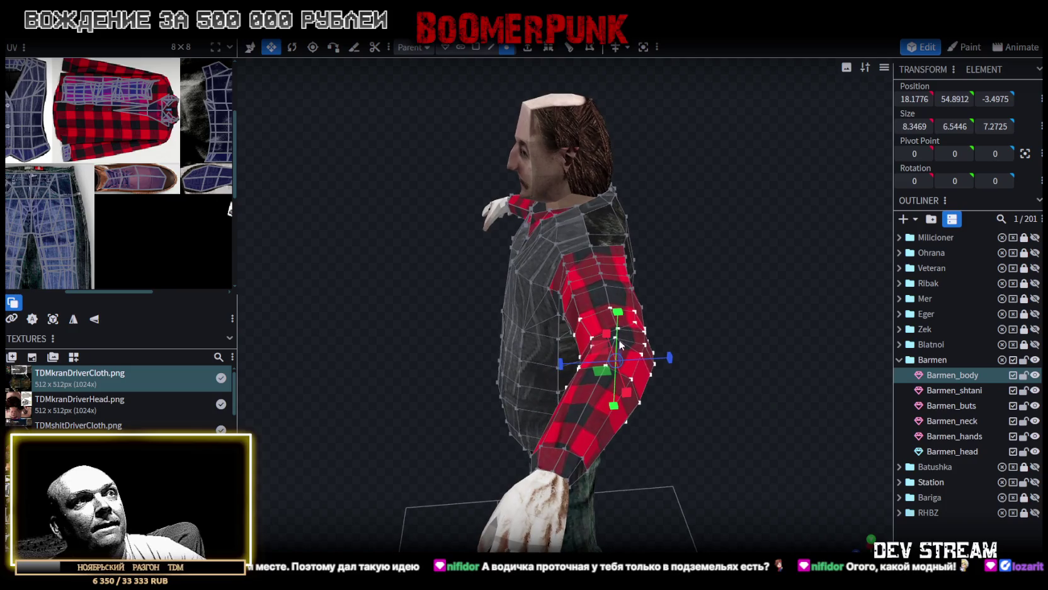
drag(606, 345, 609, 343)
Step: Shrink a strip of right upper-arm vertices by 0.5
mouse_move(390, 305)
mouse_down()
mouse_move(364, 331)
mouse_move(530, 325)
mouse_move(461, 382)
mouse_move(686, 350)
mouse_move(775, 378)
mouse_move(780, 466)
mouse_move(667, 462)
mouse_move(655, 403)
mouse_up()
mouse_move(595, 230)
mouse_down()
mouse_move(609, 361)
mouse_move(619, 366)
mouse_move(603, 333)
mouse_move(804, 491)
mouse_move(539, 368)
mouse_move(523, 301)
mouse_move(532, 349)
mouse_move(592, 454)
mouse_move(693, 422)
mouse_up()
drag(603, 289, 614, 291)
mouse_move(511, 301)
mouse_down()
mouse_move(451, 337)
mouse_move(535, 298)
mouse_move(751, 379)
mouse_move(456, 366)
mouse_move(430, 348)
mouse_move(447, 353)
mouse_up()
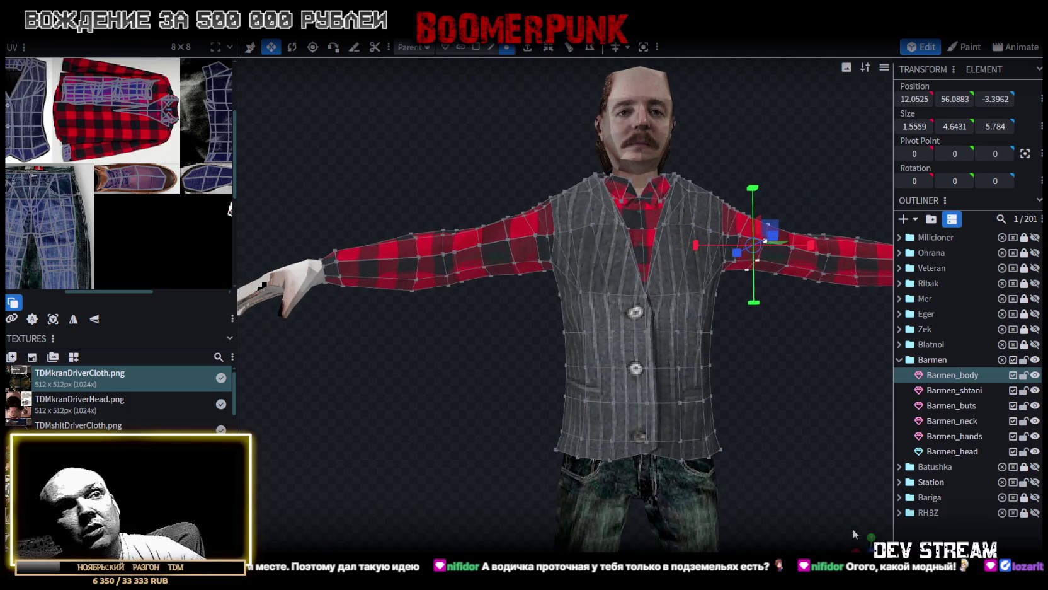
mouse_move(509, 381)
mouse_down()
mouse_move(452, 374)
mouse_move(636, 395)
mouse_up()
scroll(636, 395, up, 2)
Step: Slim the left sleeve's vertex ring, then lock all Barmen parts against editing
mouse_move(342, 251)
mouse_down()
mouse_move(488, 389)
mouse_move(528, 396)
mouse_move(514, 396)
mouse_up()
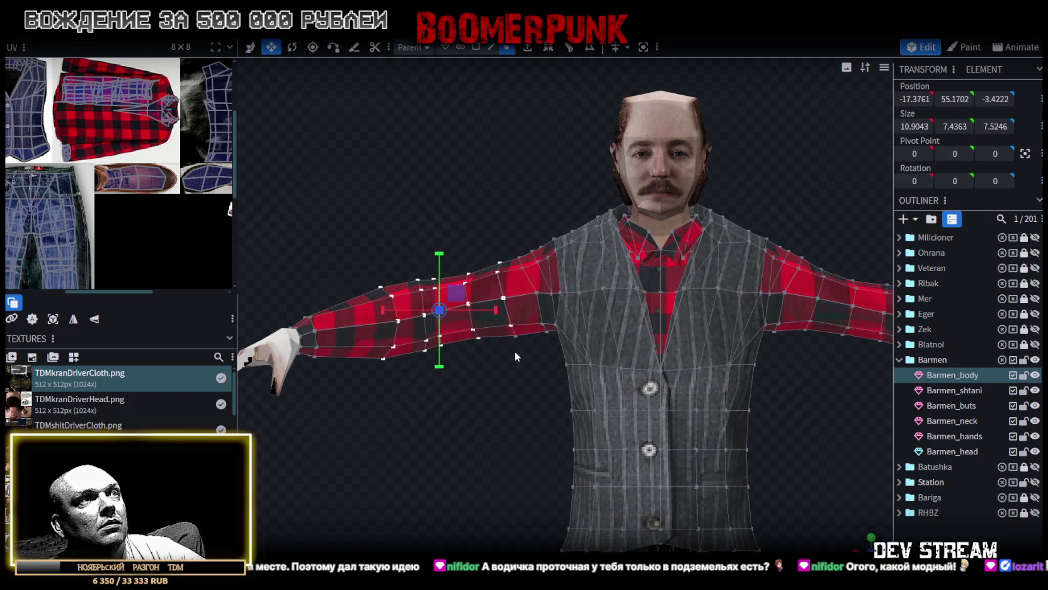
shift+click(513, 338)
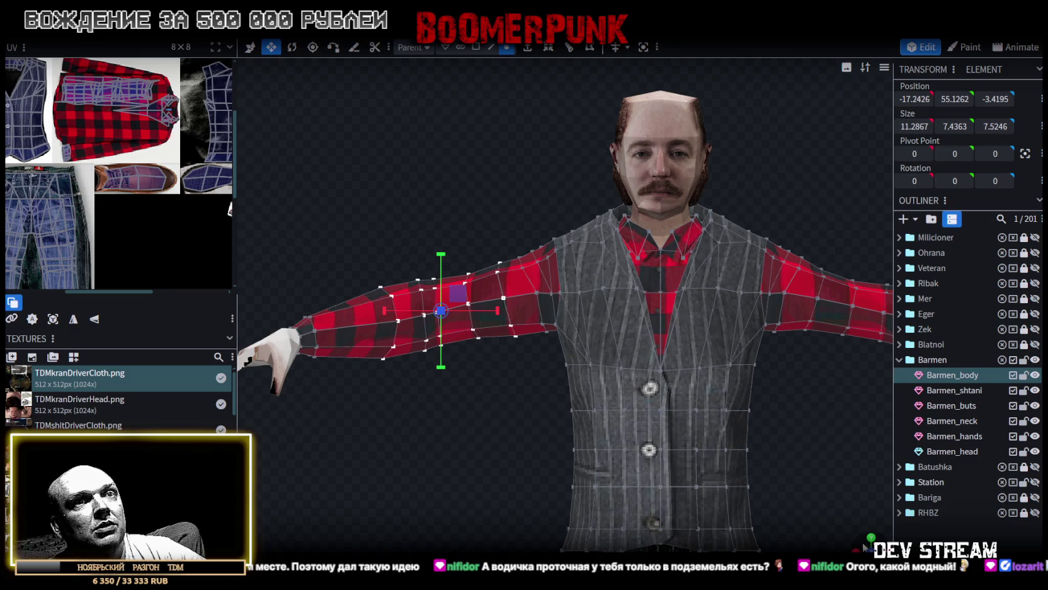
drag(441, 365, 966, 425)
scroll(991, 403, down, 2)
mouse_move(507, 447)
mouse_down()
mouse_move(619, 393)
mouse_move(629, 462)
mouse_move(685, 392)
mouse_move(604, 343)
mouse_up()
mouse_move(684, 377)
mouse_down()
mouse_move(647, 521)
mouse_move(624, 551)
mouse_move(475, 361)
mouse_move(473, 397)
mouse_up()
mouse_move(822, 387)
mouse_down()
mouse_move(679, 358)
mouse_move(794, 432)
mouse_move(715, 351)
mouse_move(623, 331)
mouse_move(637, 361)
mouse_move(587, 371)
mouse_move(568, 335)
mouse_move(575, 315)
mouse_move(709, 389)
mouse_move(733, 233)
mouse_move(714, 341)
mouse_move(742, 275)
mouse_move(736, 264)
mouse_move(719, 275)
mouse_move(721, 334)
mouse_move(726, 321)
mouse_up()
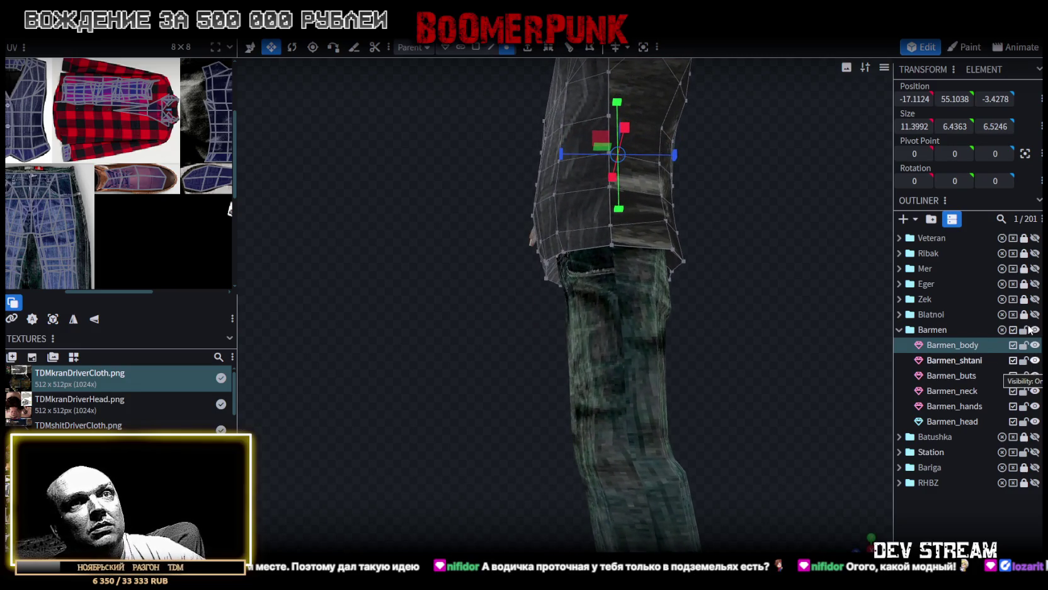
click(1024, 330)
Step: Unlock Barmen_body and isolate it as the only visible mesh
click(1024, 344)
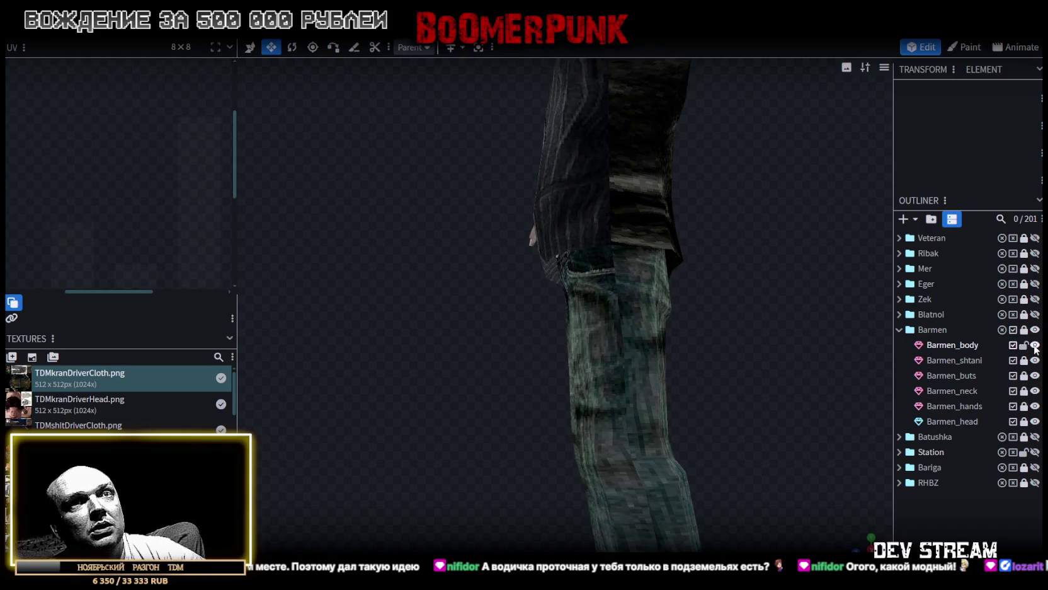
click(960, 343)
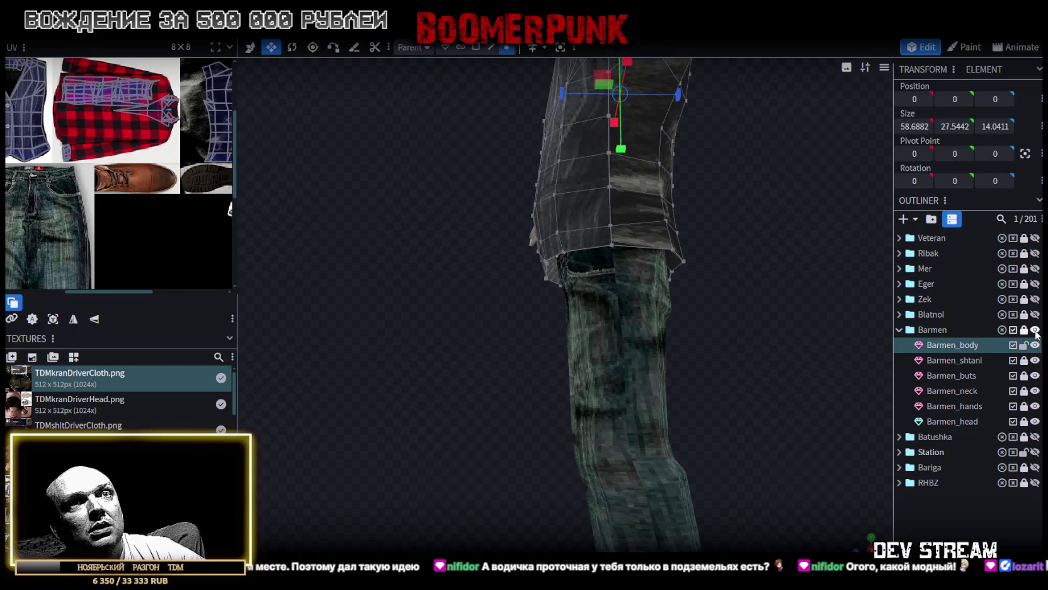
click(1035, 345)
click(1035, 345)
Step: Select an edge loop around the shirt in edge mode from below, then clear that selection
mouse_move(679, 341)
mouse_down()
mouse_move(643, 403)
mouse_move(560, 388)
mouse_move(696, 428)
mouse_move(680, 407)
mouse_move(598, 62)
mouse_up()
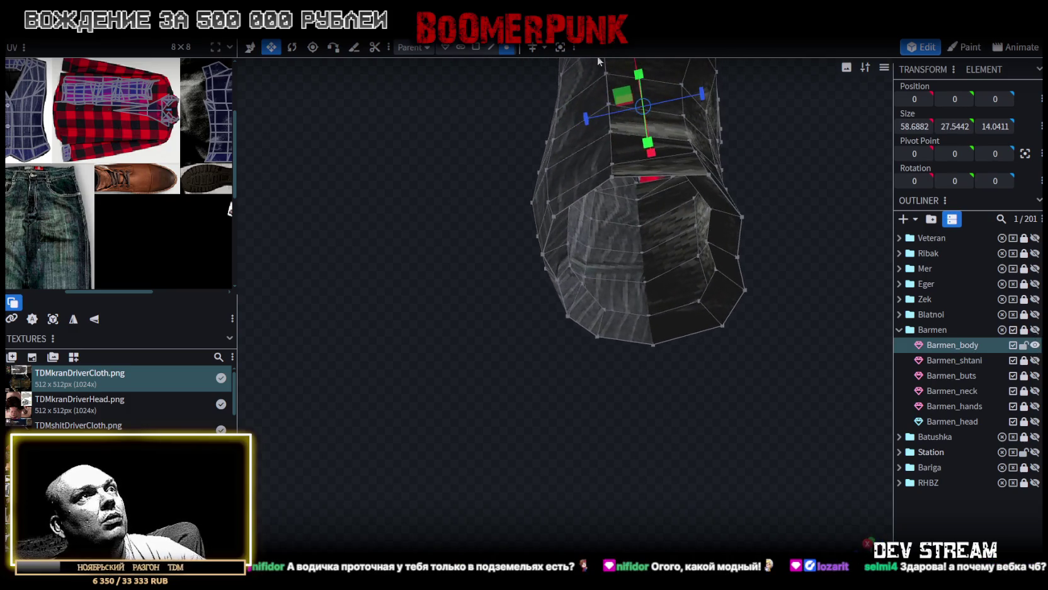
click(491, 47)
scroll(618, 339, up, 3)
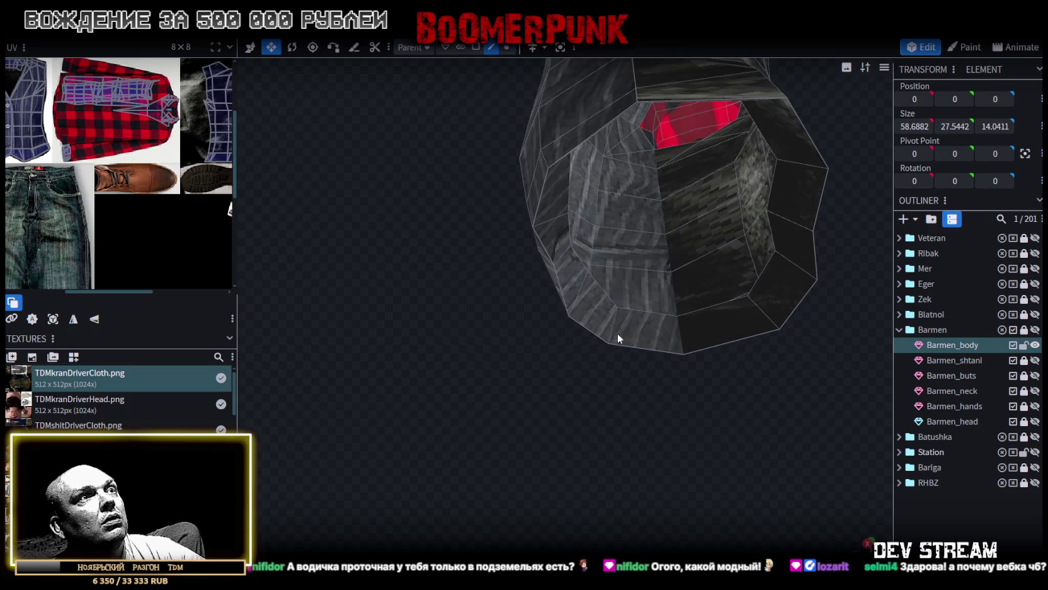
click(601, 287)
double_click(566, 221)
mouse_move(600, 397)
mouse_down()
mouse_move(501, 385)
mouse_move(544, 410)
mouse_move(484, 258)
mouse_up()
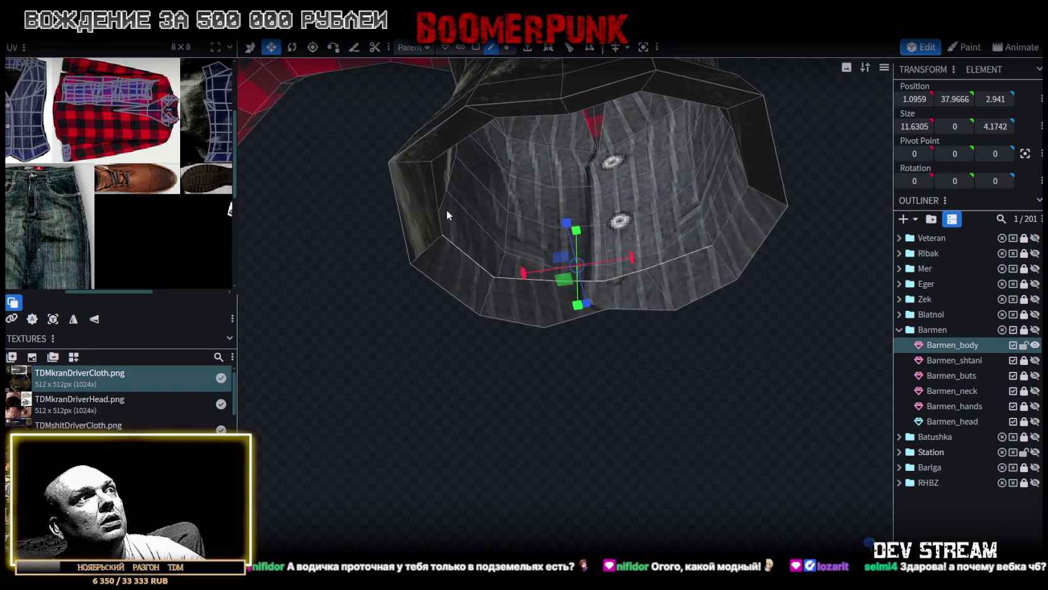
key(Escape)
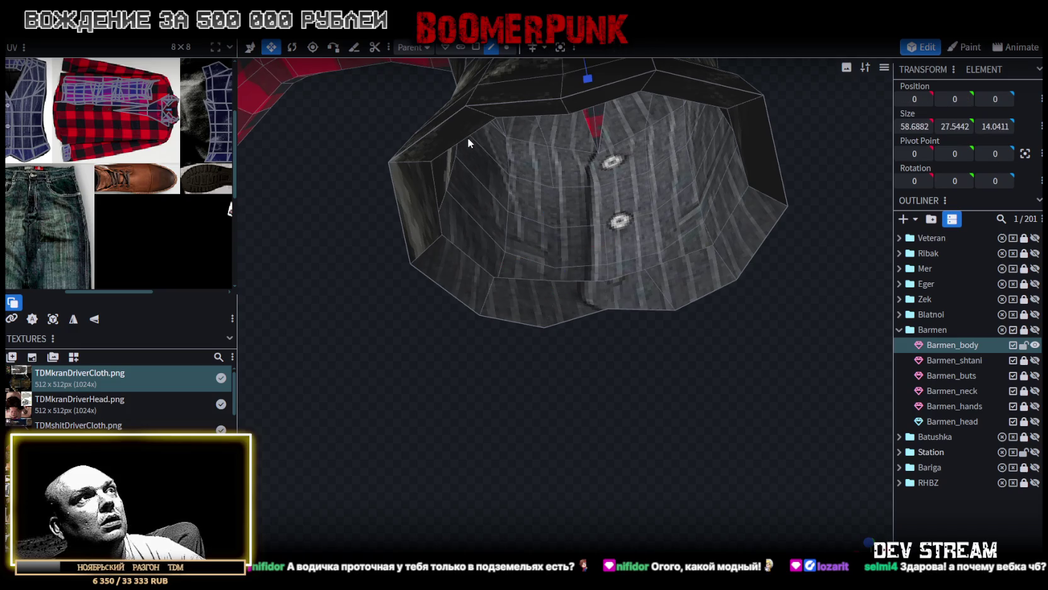
Step: Select the edges running around the vest's bottom hem
click(467, 137)
click(436, 212)
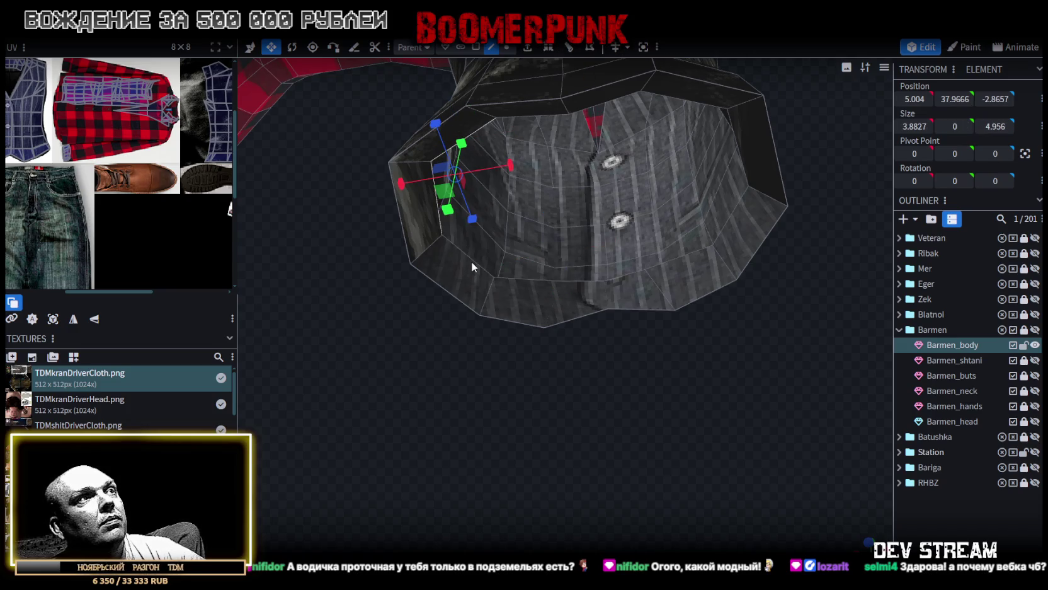
click(471, 262)
click(544, 280)
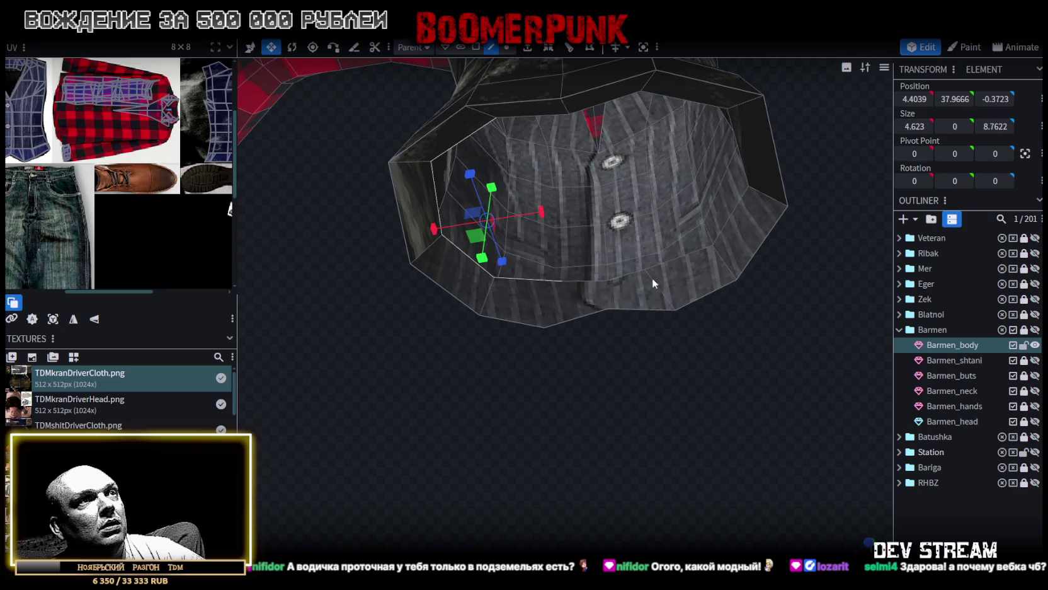
shift+click(621, 275)
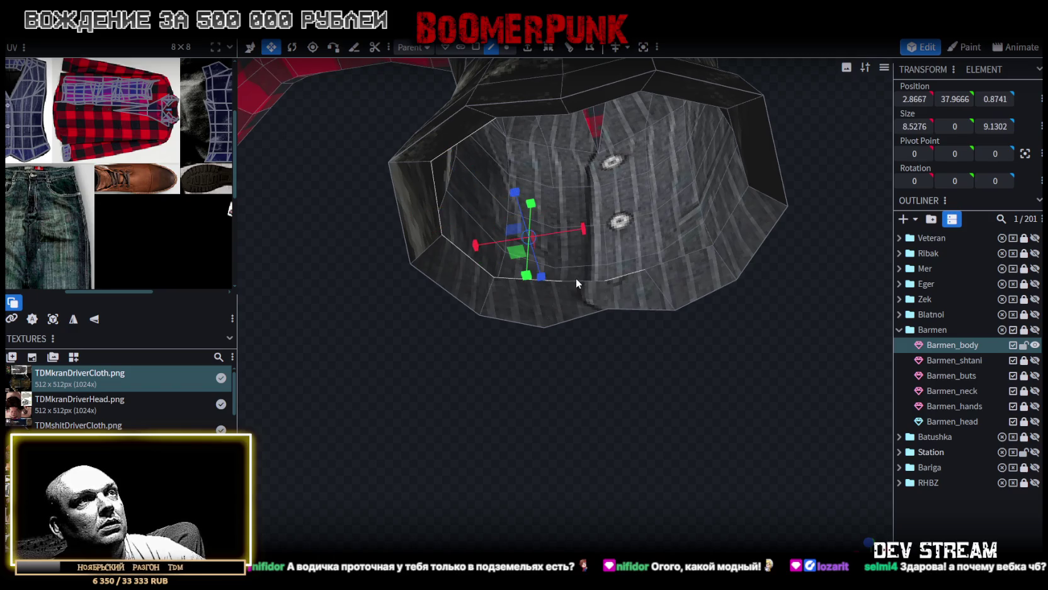
shift+click(682, 254)
shift+click(731, 211)
shift+click(733, 129)
mouse_move(711, 418)
mouse_down()
mouse_move(698, 299)
mouse_move(704, 401)
mouse_up()
shift+click(537, 184)
shift+click(663, 173)
mouse_move(664, 182)
mouse_down()
mouse_move(777, 375)
mouse_move(762, 353)
mouse_up()
Step: Scale the selected vest hem outward in front orthographic view
key(KP_1)
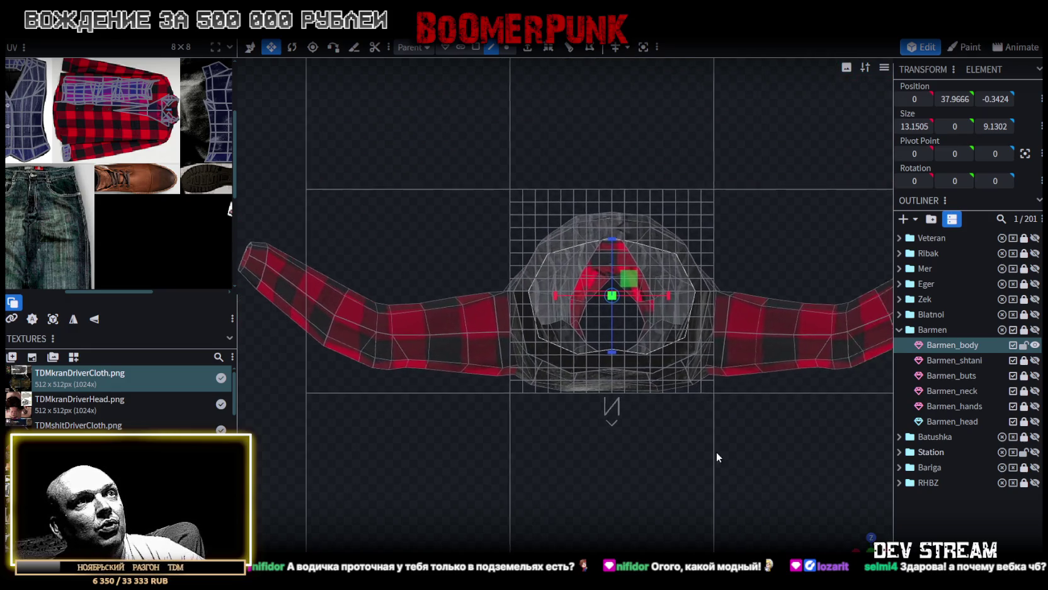
mouse_move(650, 268)
mouse_down()
mouse_move(831, 510)
mouse_move(714, 234)
mouse_move(737, 298)
mouse_move(732, 426)
mouse_move(822, 299)
mouse_move(813, 366)
mouse_move(680, 438)
mouse_move(757, 521)
mouse_move(741, 410)
mouse_move(608, 410)
mouse_move(529, 428)
mouse_up()
mouse_move(588, 386)
mouse_down()
mouse_move(517, 389)
mouse_move(646, 395)
mouse_move(573, 405)
mouse_move(815, 467)
mouse_move(720, 455)
mouse_move(787, 416)
mouse_up()
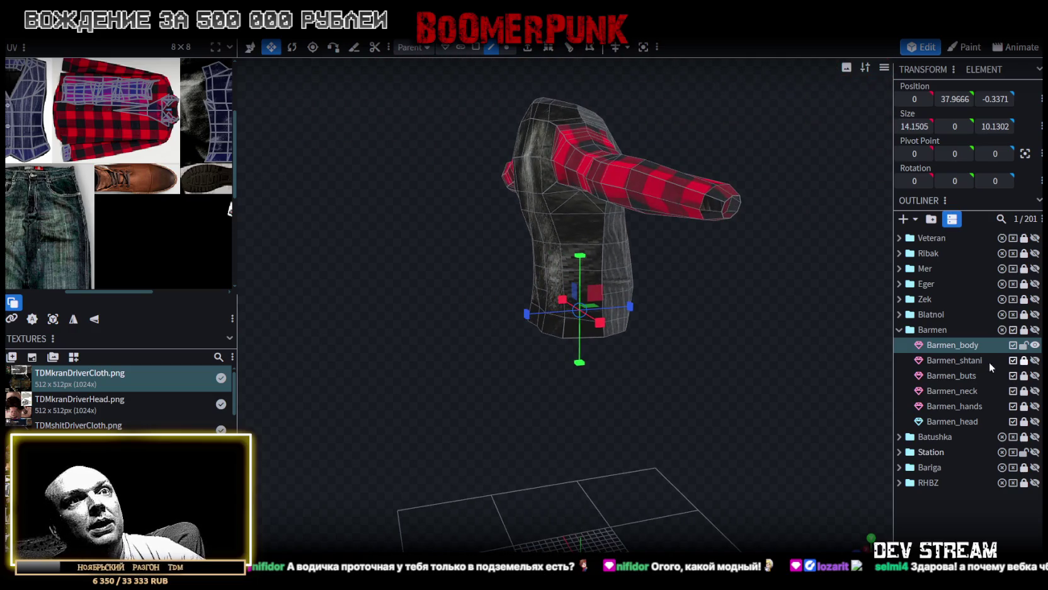
Step: Unhide and unlock Barmen_shtani, then hide and lock Barmen_body
click(1024, 360)
click(1035, 359)
click(1035, 345)
click(1024, 344)
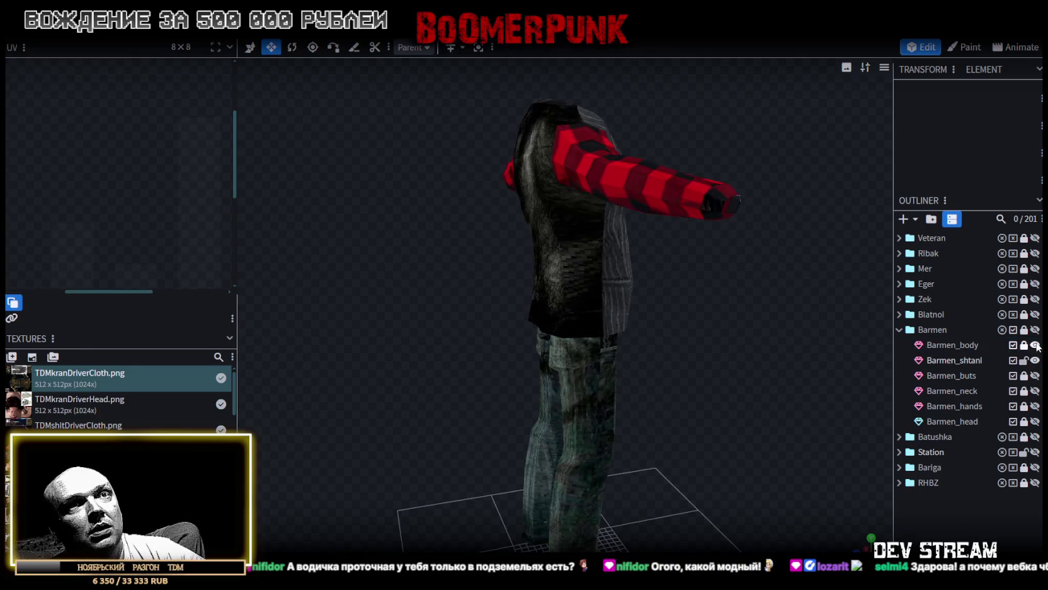
Step: Select the jeans and box-select their top vertices, checking against the vest body
scroll(674, 336, up, 3)
click(593, 330)
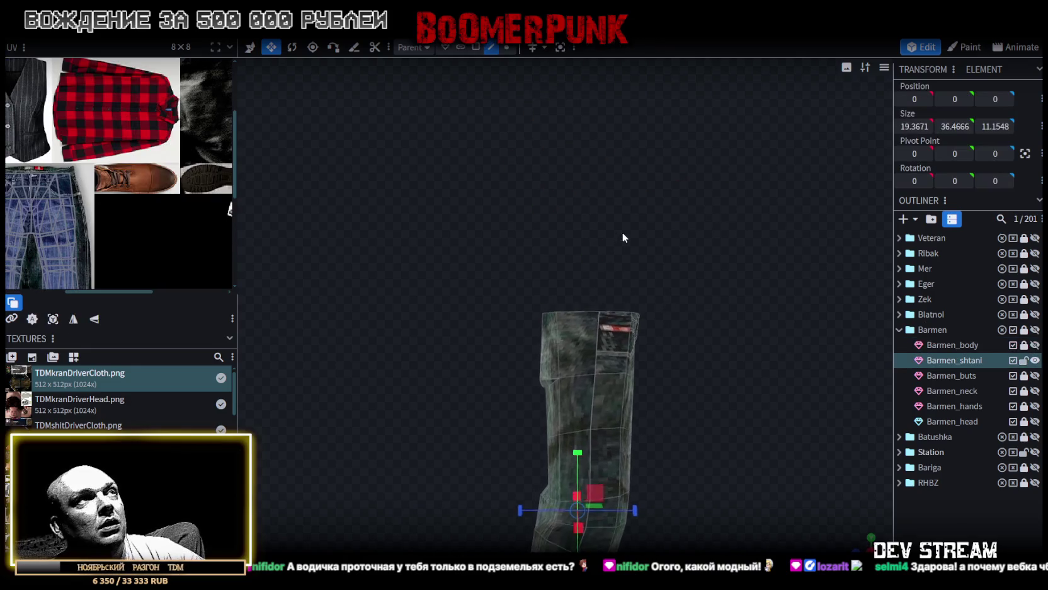
mouse_move(668, 313)
mouse_down()
mouse_move(711, 322)
mouse_move(661, 311)
mouse_move(557, 317)
mouse_move(606, 349)
mouse_move(595, 344)
mouse_up()
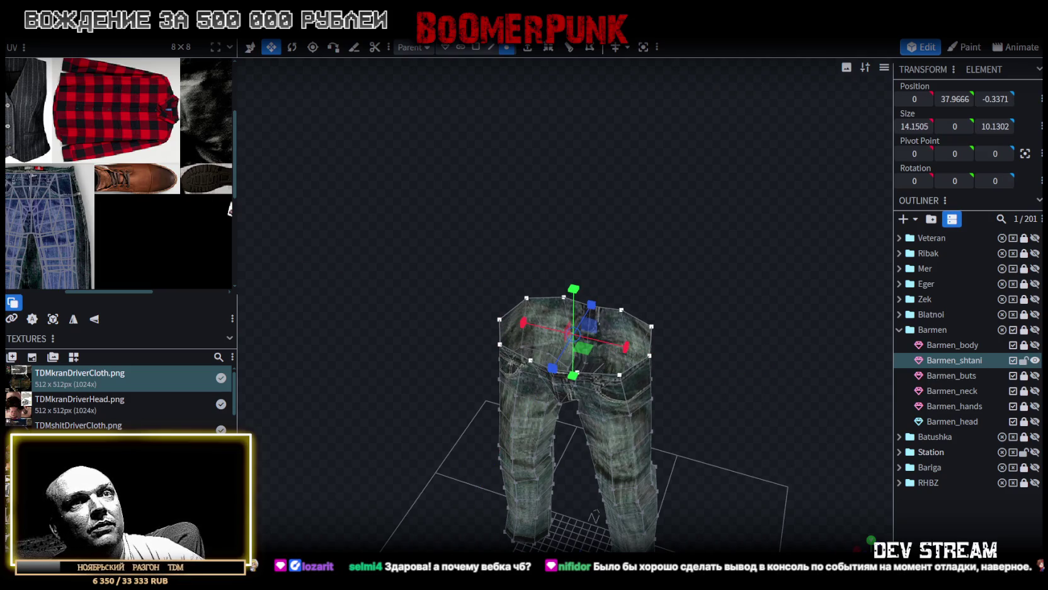
click(1035, 344)
mouse_move(685, 317)
mouse_down()
mouse_move(609, 294)
mouse_move(579, 314)
mouse_move(597, 357)
mouse_up()
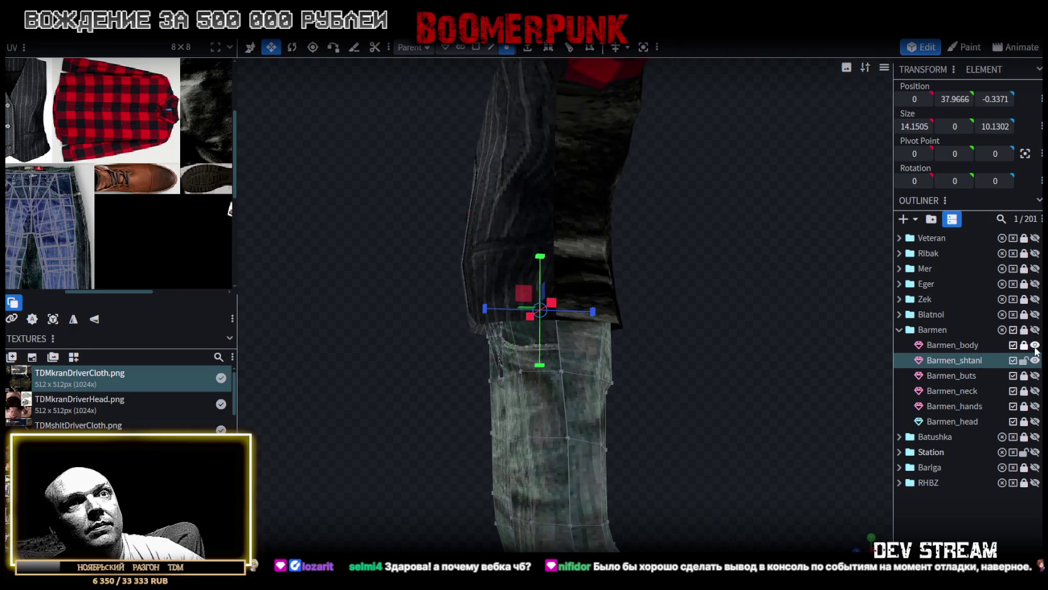
click(1035, 345)
Step: Box-select the jeans' upper vertices and scale the waist across width and depth
mouse_move(721, 338)
mouse_down()
mouse_move(736, 391)
mouse_move(770, 355)
mouse_move(734, 338)
mouse_up()
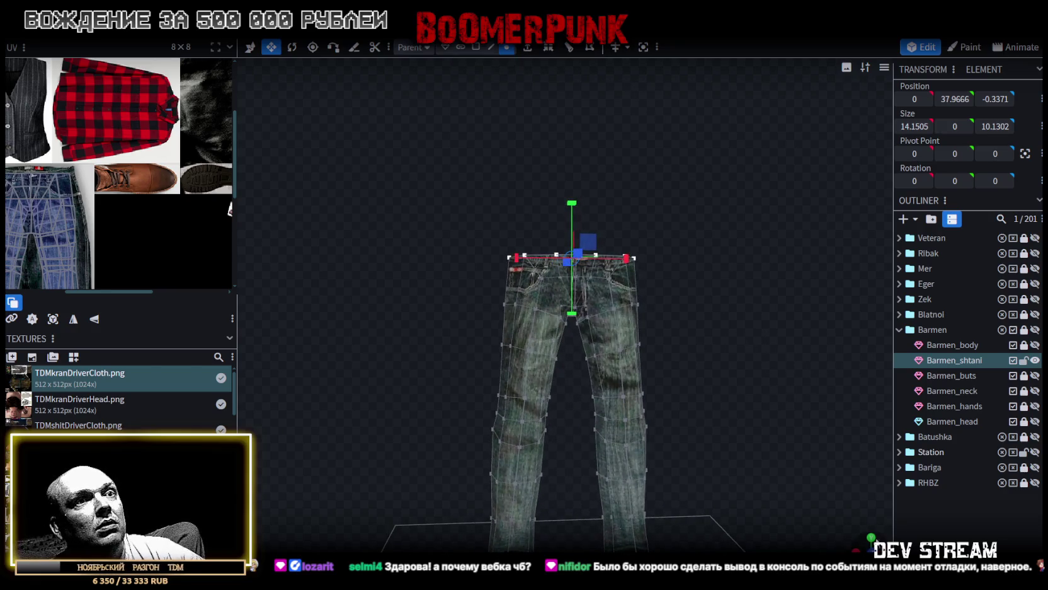
mouse_move(783, 498)
mouse_down()
mouse_move(749, 494)
mouse_move(750, 514)
mouse_move(712, 290)
mouse_up()
scroll(454, 349, up, 3)
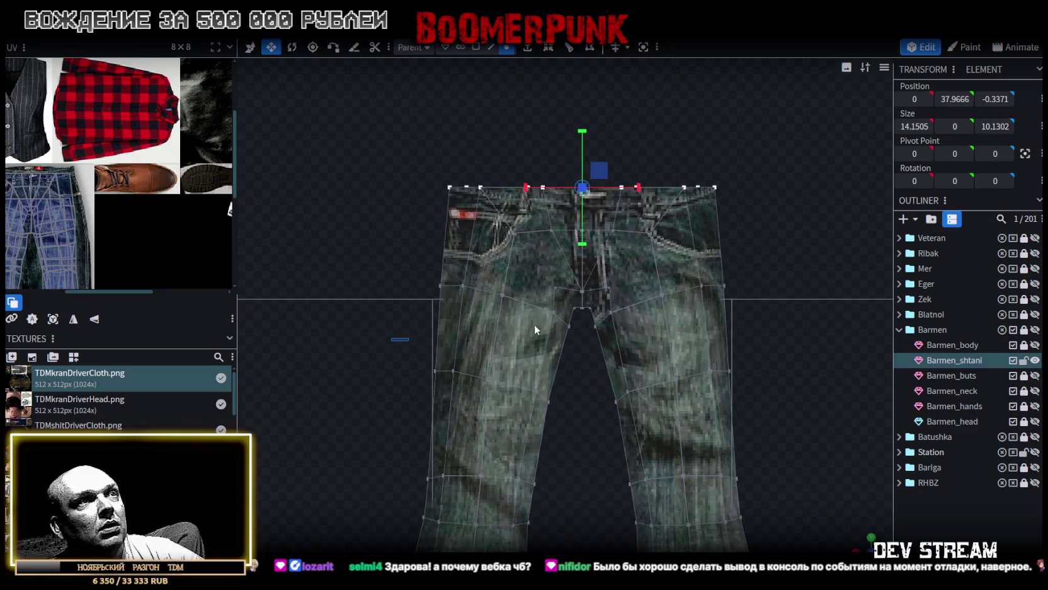
mouse_move(391, 340)
mouse_down()
mouse_move(780, 248)
mouse_move(795, 203)
mouse_up()
mouse_move(787, 302)
mouse_down()
mouse_move(775, 407)
mouse_move(703, 397)
mouse_move(710, 441)
mouse_move(539, 313)
mouse_up()
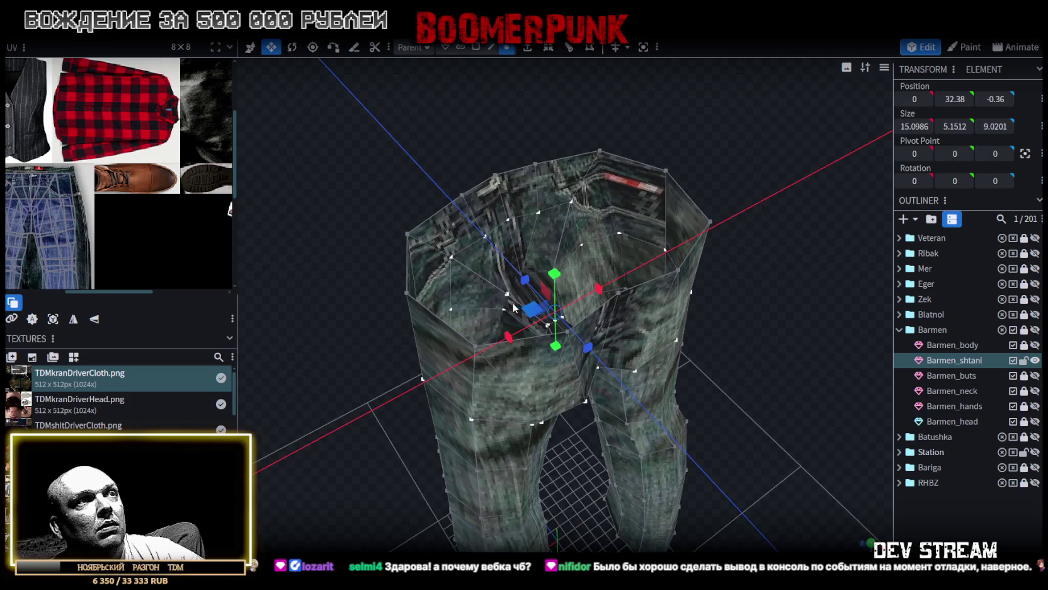
drag(513, 307, 504, 303)
key(KP_1)
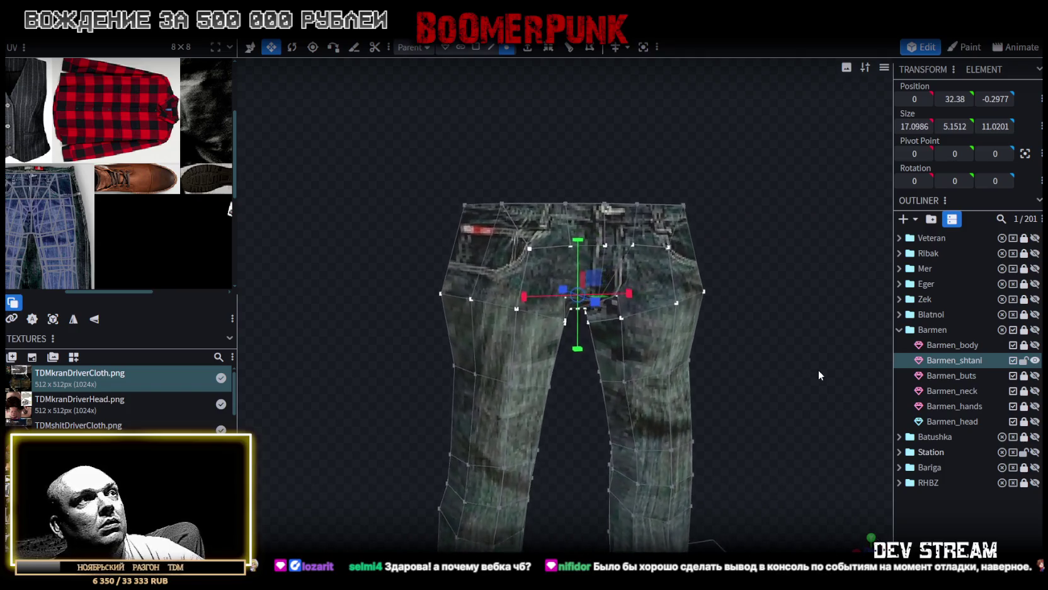
Step: Select the waist edges and narrow the hip loop on X from 17.0986 to 16.0986
drag(818, 375, 911, 388)
click(493, 48)
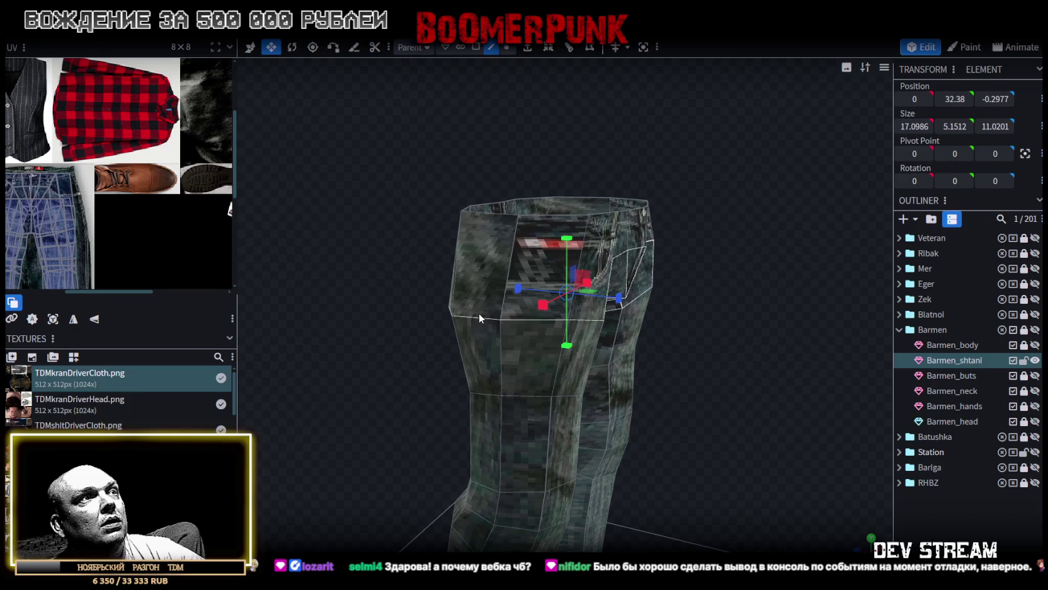
click(480, 315)
click(483, 317)
shift+click(542, 322)
mouse_move(558, 325)
mouse_down()
mouse_move(624, 292)
mouse_move(652, 323)
mouse_move(831, 369)
mouse_up()
shift+click(683, 315)
shift+click(698, 315)
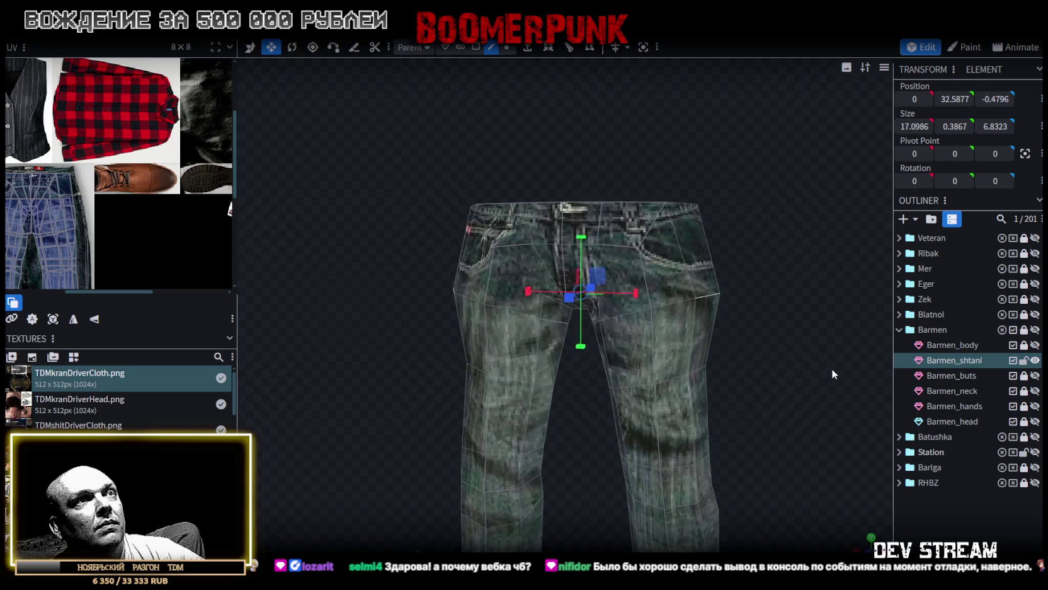
drag(633, 294, 620, 290)
key(ctrl+z)
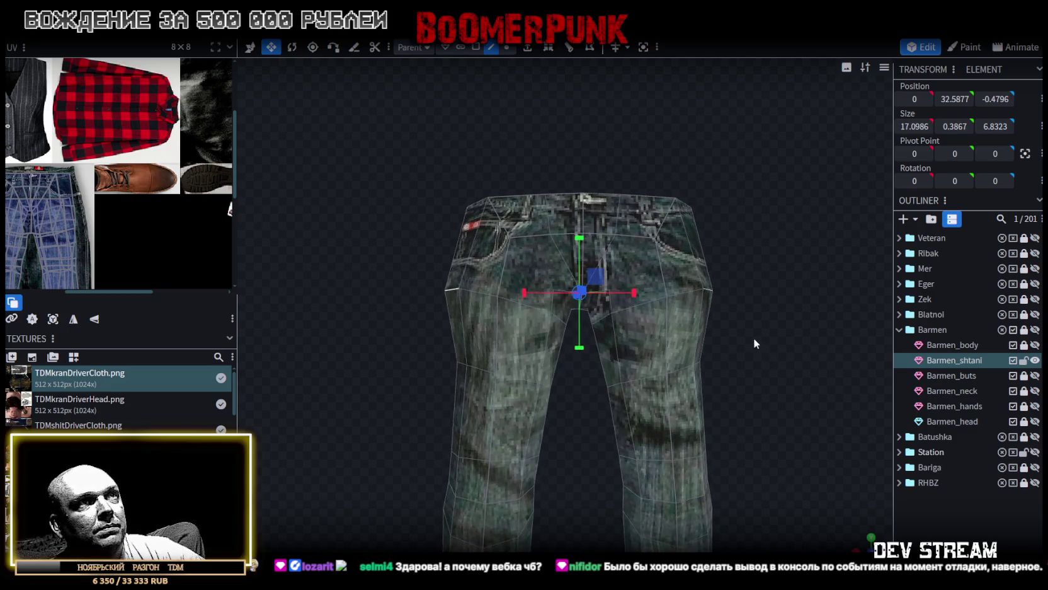
drag(628, 293, 625, 292)
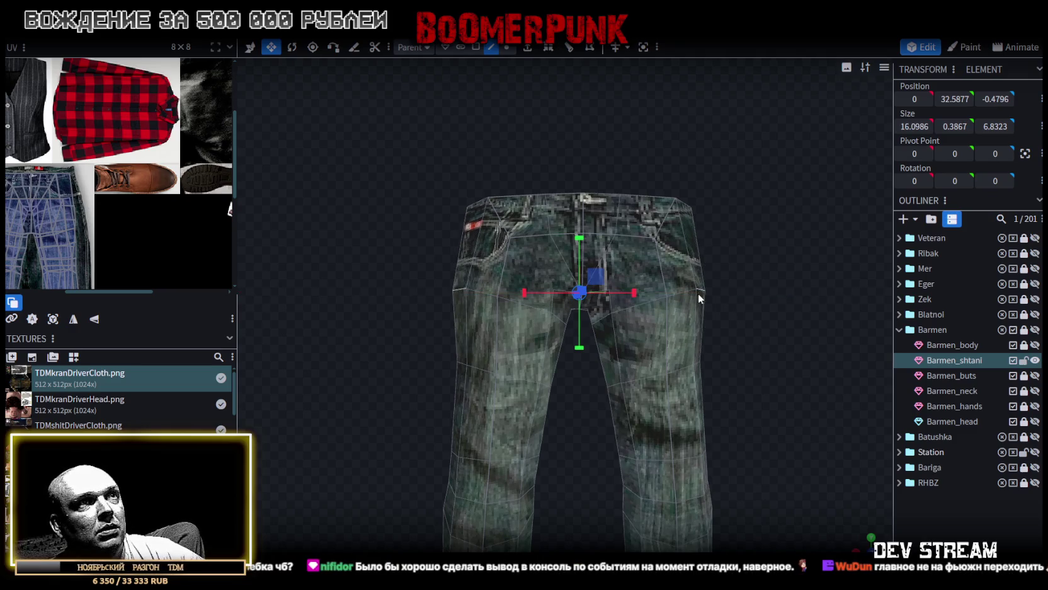
shift+click(693, 295)
Step: Select the jeans' side hip edges and move them on X, narrowing the loop to 15.0986
click(484, 291)
mouse_move(797, 295)
mouse_down()
mouse_move(570, 299)
mouse_move(498, 311)
mouse_up()
shift+click(476, 318)
shift+click(482, 325)
shift+click(493, 324)
shift+click(528, 323)
mouse_move(528, 323)
mouse_down()
mouse_move(754, 318)
mouse_move(486, 344)
mouse_move(446, 337)
mouse_up()
drag(618, 297, 610, 297)
mouse_move(783, 383)
mouse_down()
mouse_move(717, 370)
mouse_move(652, 383)
mouse_move(714, 343)
mouse_move(688, 345)
mouse_move(807, 363)
mouse_up()
Step: In solid view, box-select a knee-level band of leg vertices and move it from Z 2.1402 to 2.6402
drag(643, 215, 670, 202)
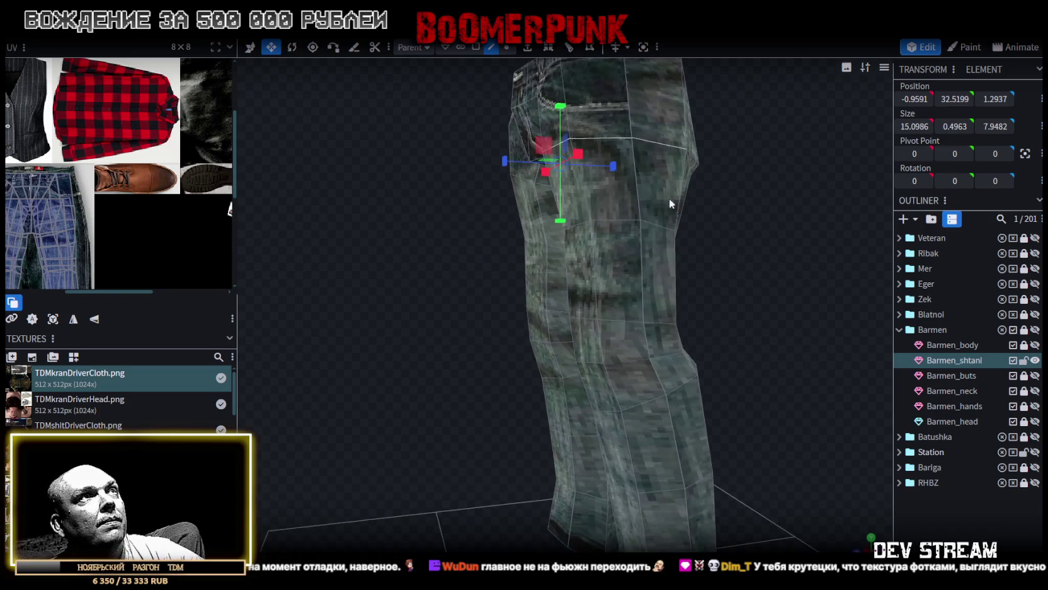
click(508, 48)
mouse_move(763, 321)
mouse_down()
mouse_move(741, 331)
mouse_move(712, 322)
mouse_up()
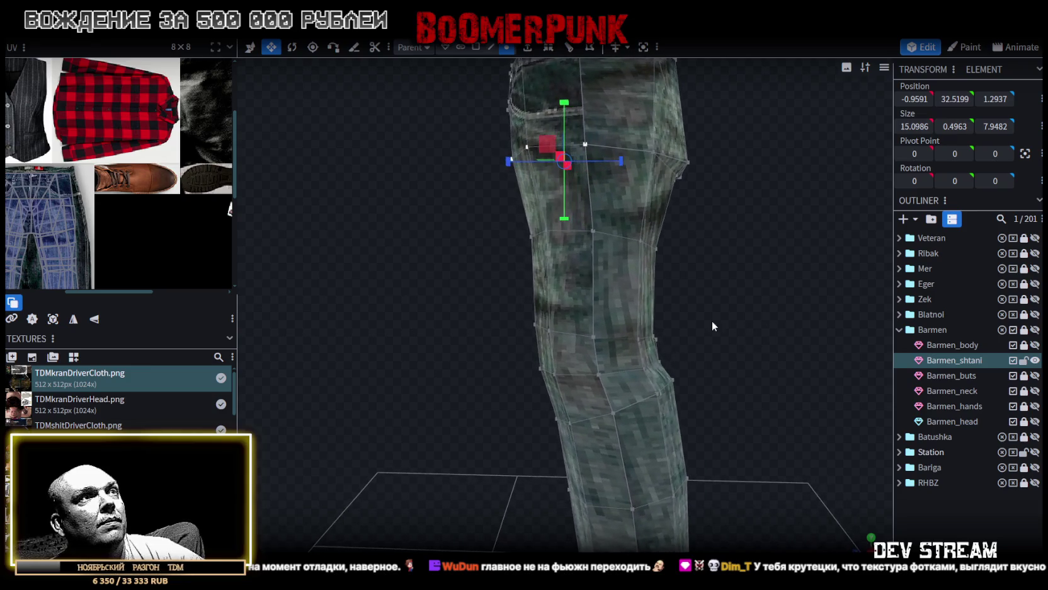
key(z)
mouse_move(498, 231)
mouse_down()
mouse_move(506, 252)
mouse_move(507, 216)
mouse_move(598, 287)
mouse_move(589, 285)
mouse_up()
drag(410, 286, 689, 294)
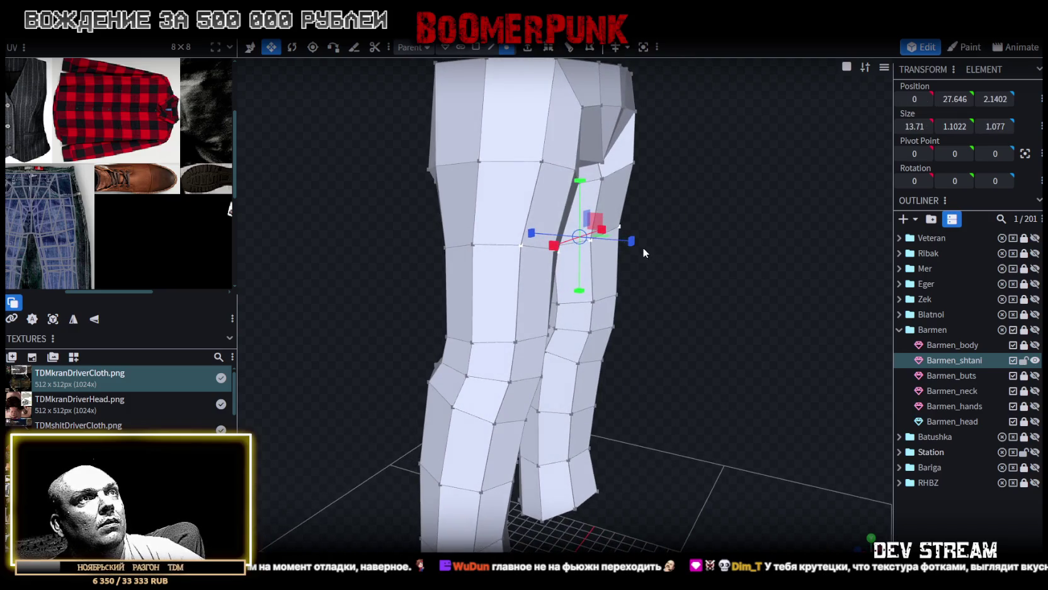
key(v)
mouse_move(642, 248)
mouse_down()
mouse_move(682, 267)
mouse_move(638, 242)
mouse_up()
mouse_move(699, 372)
mouse_down()
mouse_move(714, 393)
mouse_move(546, 359)
mouse_move(658, 407)
mouse_move(684, 405)
mouse_up()
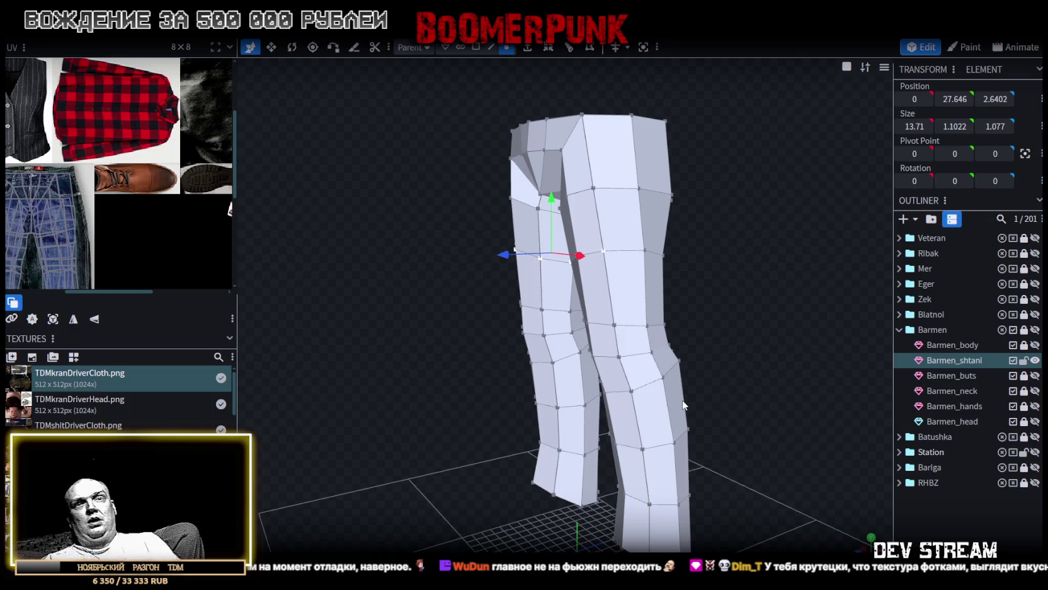